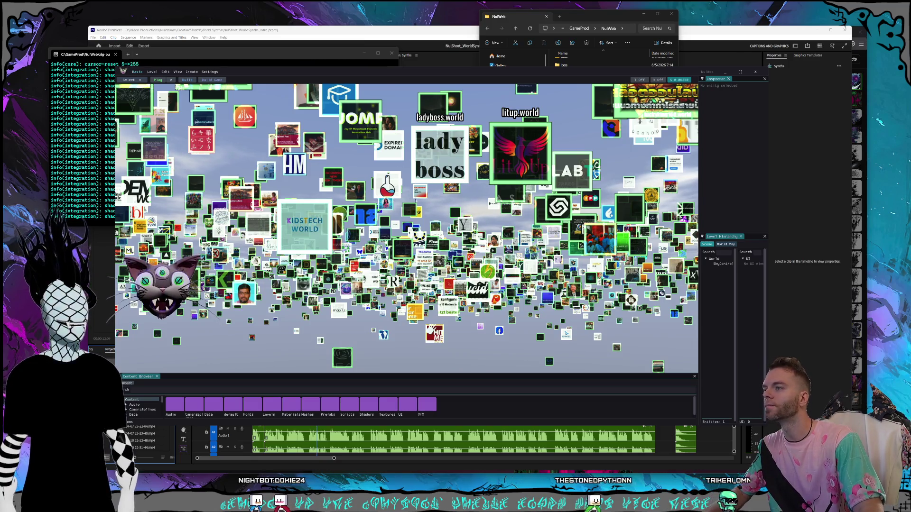
Step: Fly the camera deep into the floating thumbnail cloud up to the happinessfestival.world card
{"action": "key", "text": "w"}
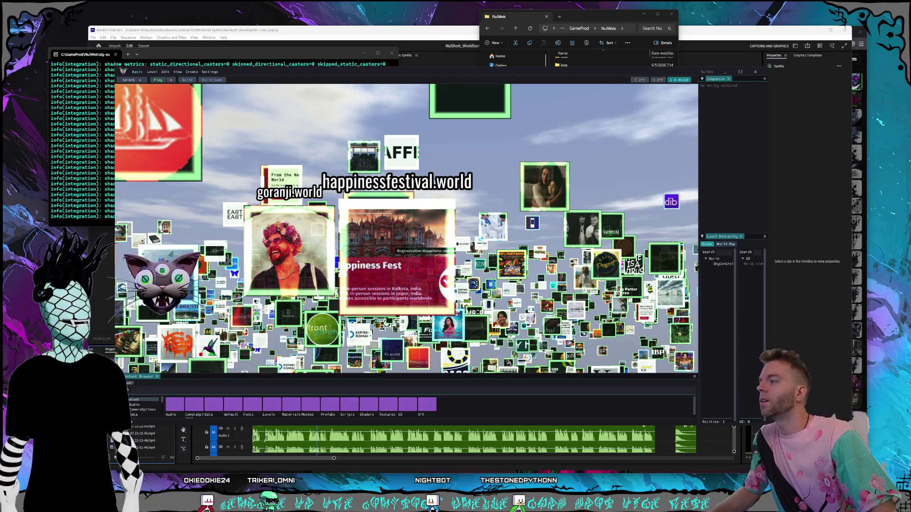
{"action": "scroll", "coordinate": [376, 228], "scroll_direction": "down", "scroll_amount": 5}
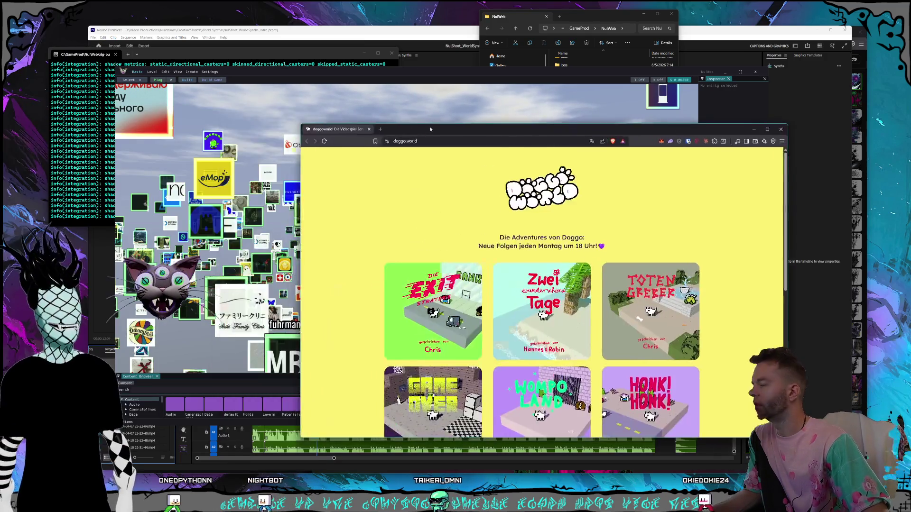
Step: View the Bankraub episode's 3D scene on doggo.world, then close the browser window
{"action": "mouse_move", "coordinate": [472, 85]}
{"action": "left_mouse_down"}
{"action": "mouse_move", "coordinate": [358, 82]}
{"action": "mouse_move", "coordinate": [382, 90]}
{"action": "mouse_move", "coordinate": [401, 87]}
{"action": "mouse_move", "coordinate": [394, 81]}
{"action": "left_mouse_up"}
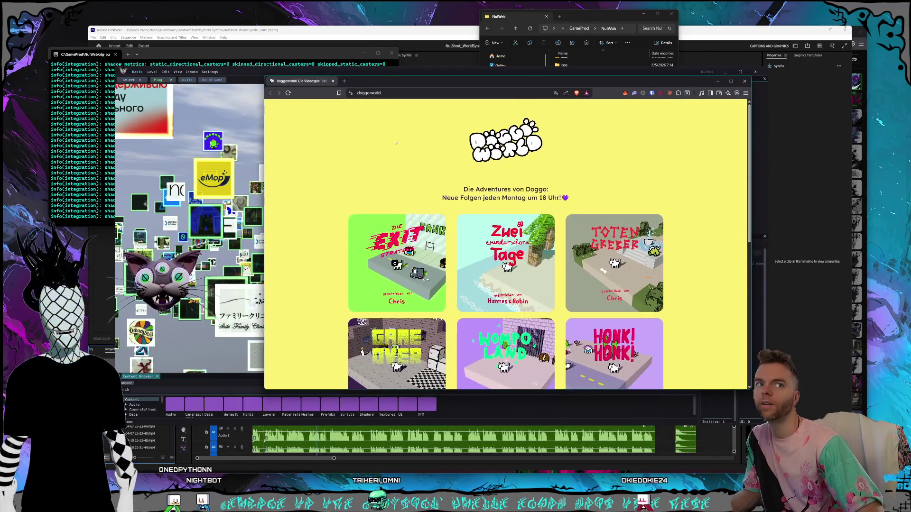
{"action": "left_click", "coordinate": [417, 262]}
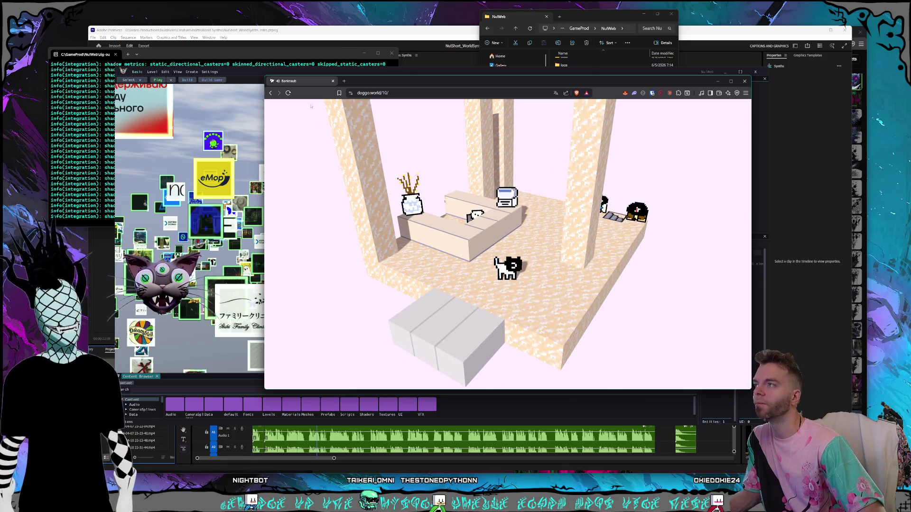
{"action": "left_click", "coordinate": [333, 81]}
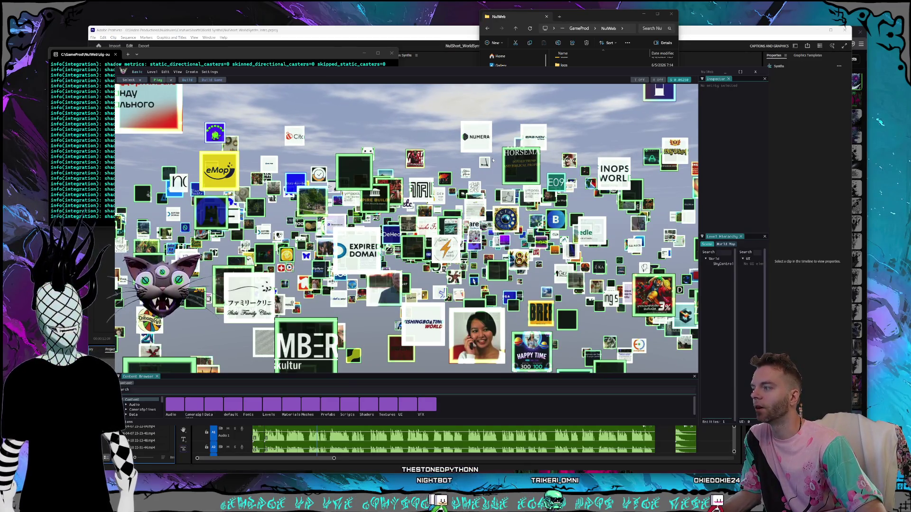
Step: Shut down the NuWeb engine editor together with its console window
{"action": "left_click_drag", "start_coordinate": [670, 72], "coordinate": [676, 74]}
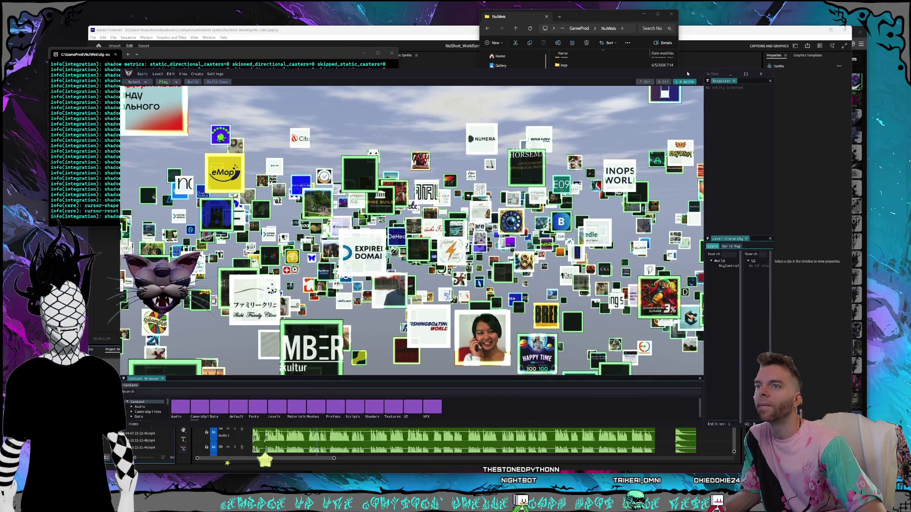
{"action": "left_click", "coordinate": [762, 74]}
{"action": "type", "text": "hey"}
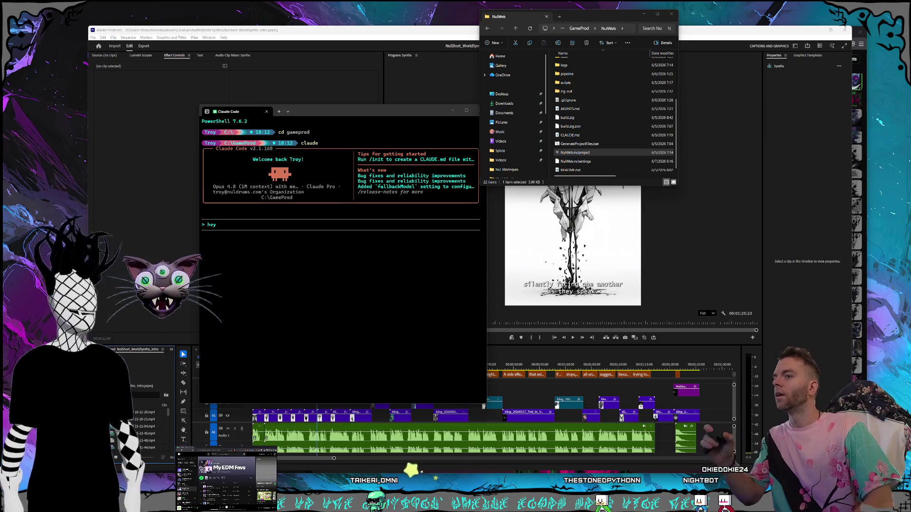
Step: Dock the Claude Code terminal as a tall upper-right column and clear the drafted 'hey'
{"action": "left_click", "coordinate": [330, 262]}
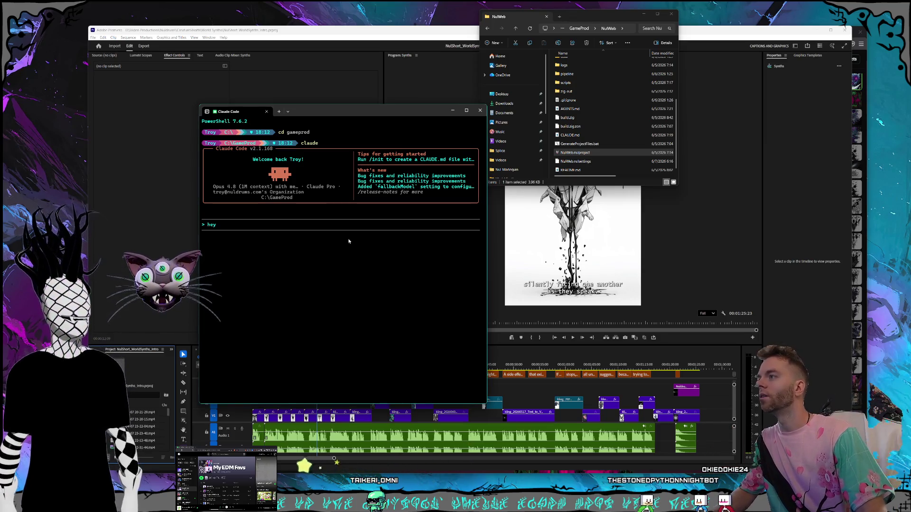
{"action": "mouse_move", "coordinate": [320, 116]}
{"action": "left_mouse_down"}
{"action": "mouse_move", "coordinate": [385, 111]}
{"action": "mouse_move", "coordinate": [378, 111]}
{"action": "left_mouse_up"}
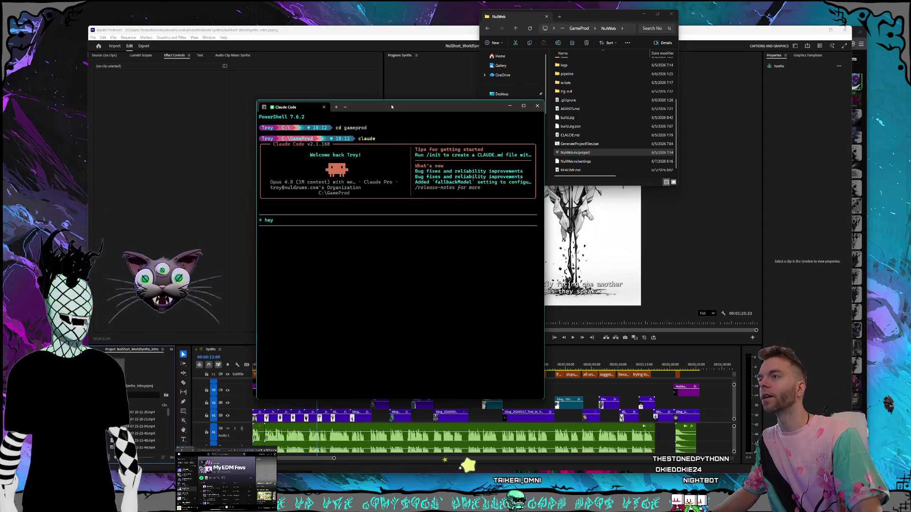
{"action": "mouse_move", "coordinate": [365, 103]}
{"action": "left_mouse_down"}
{"action": "mouse_move", "coordinate": [533, 99]}
{"action": "mouse_move", "coordinate": [728, 56]}
{"action": "left_mouse_up"}
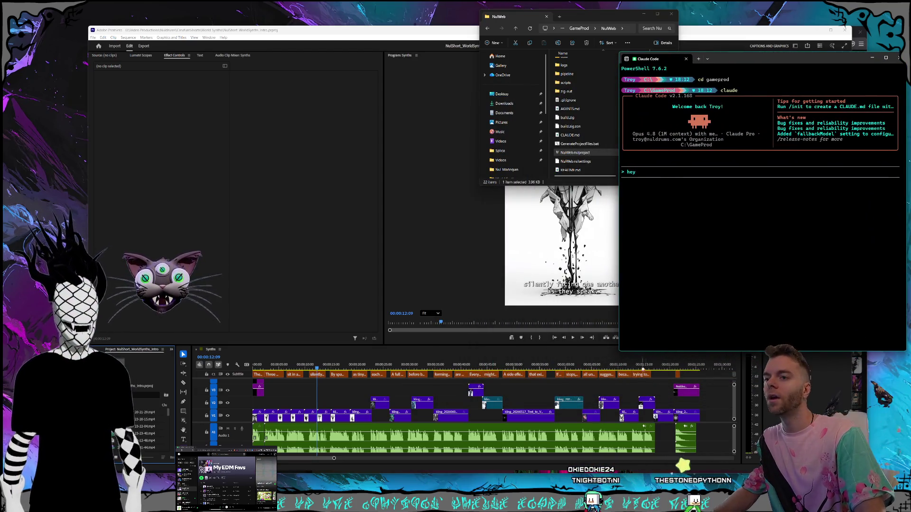
{"action": "mouse_move", "coordinate": [619, 352]}
{"action": "left_mouse_down"}
{"action": "mouse_move", "coordinate": [631, 489]}
{"action": "mouse_move", "coordinate": [643, 492]}
{"action": "left_mouse_up"}
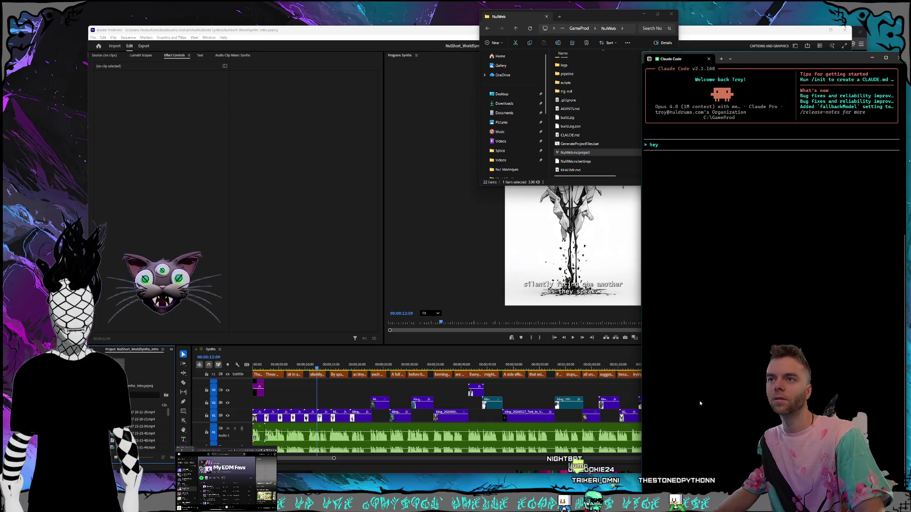
{"action": "key", "text": "BackSpace"}
{"action": "key", "text": "BackSpace"}
{"action": "key", "text": "BackSpace"}
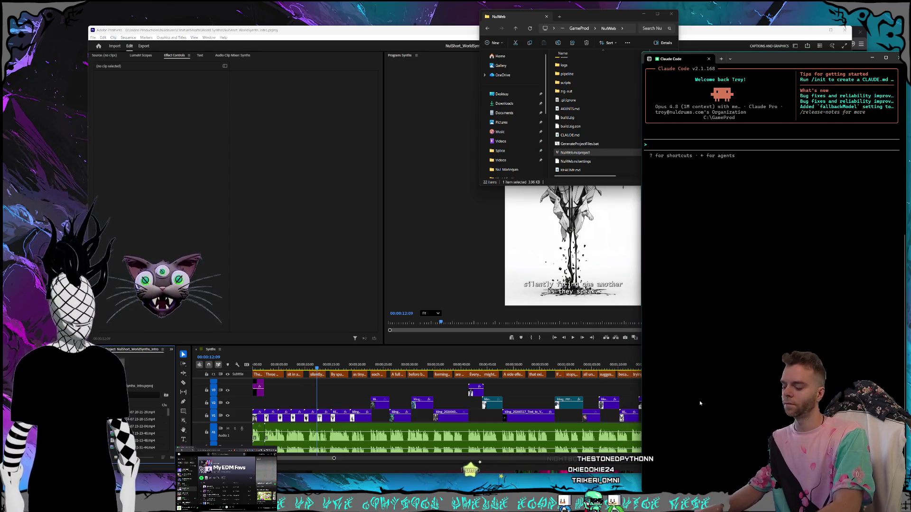
Step: Relaunch Claude Code in C:\Programming and begin describing the recurring Kilohearts installer popup
{"action": "key", "text": "ctrl+c"}
{"action": "key", "text": "ctrl+c"}
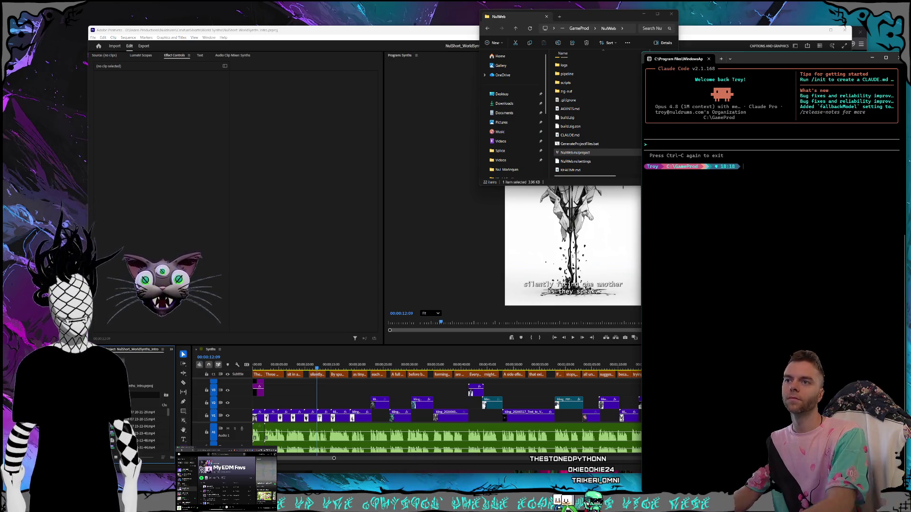
{"action": "type", "text": "cd ."}
{"action": "key", "text": "Return"}
{"action": "type", "text": "cd programming"}
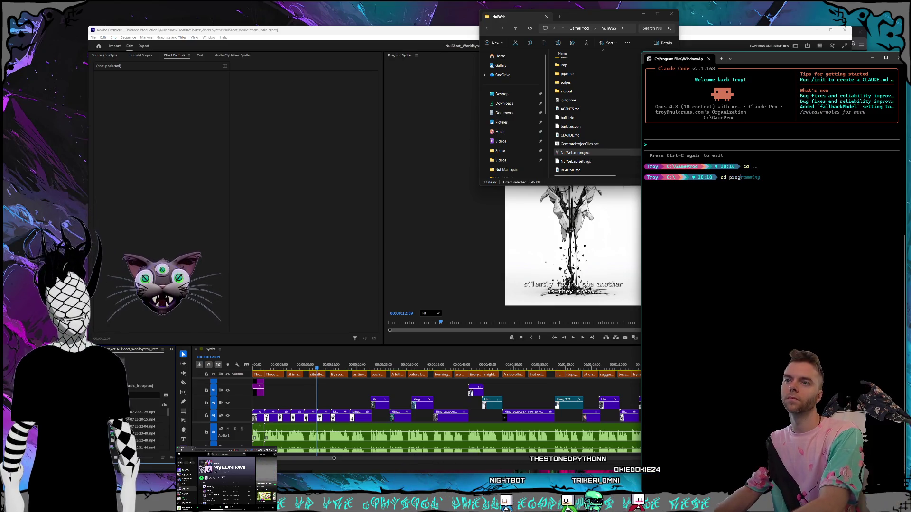
{"action": "key", "text": "Return"}
{"action": "type", "text": "claude"}
{"action": "key", "text": "Return"}
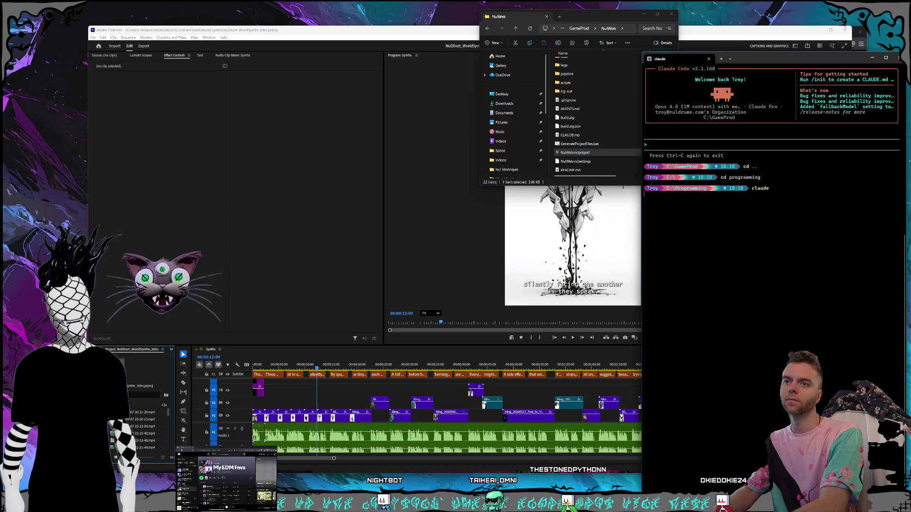
{"action": "type", "text": "i k"}
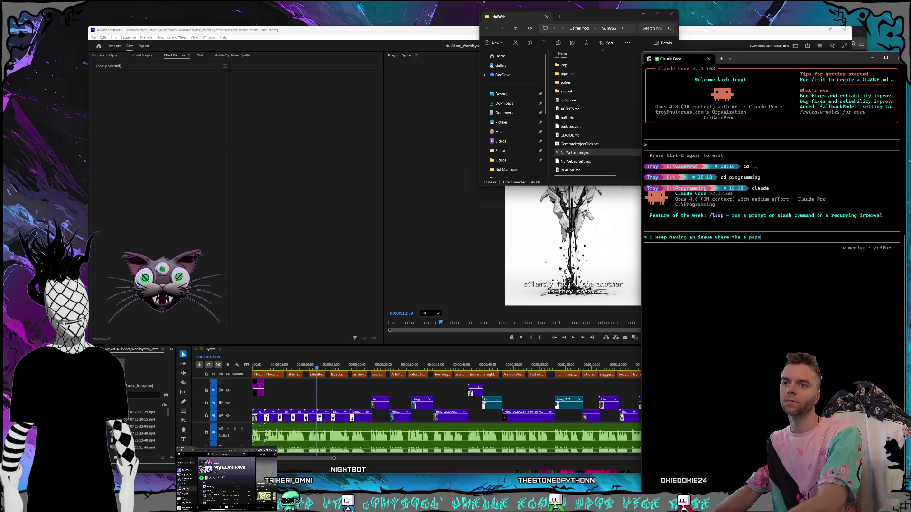
{"action": "type", "text": "comes up"}
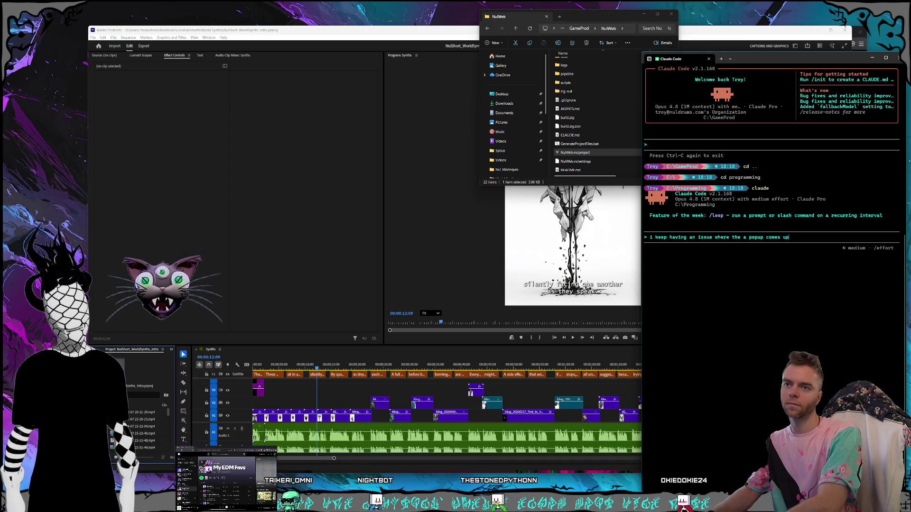
{"action": "type", "text": " asking to open the "}
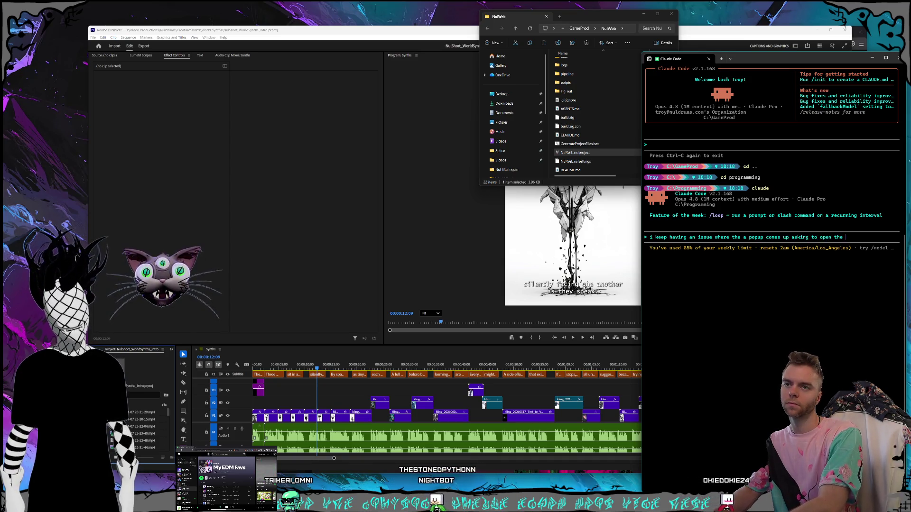
{"action": "type", "text": "kilohearts"}
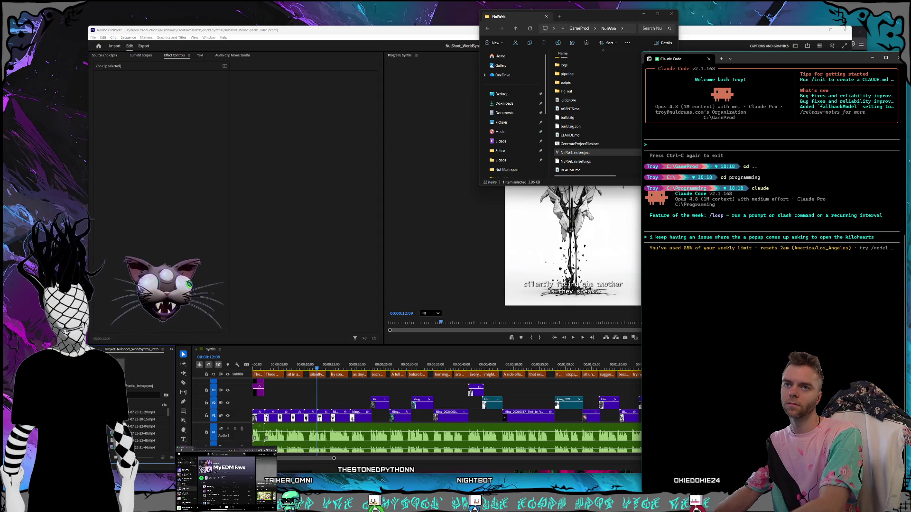
{"action": "type", "text": " installer in ev"}
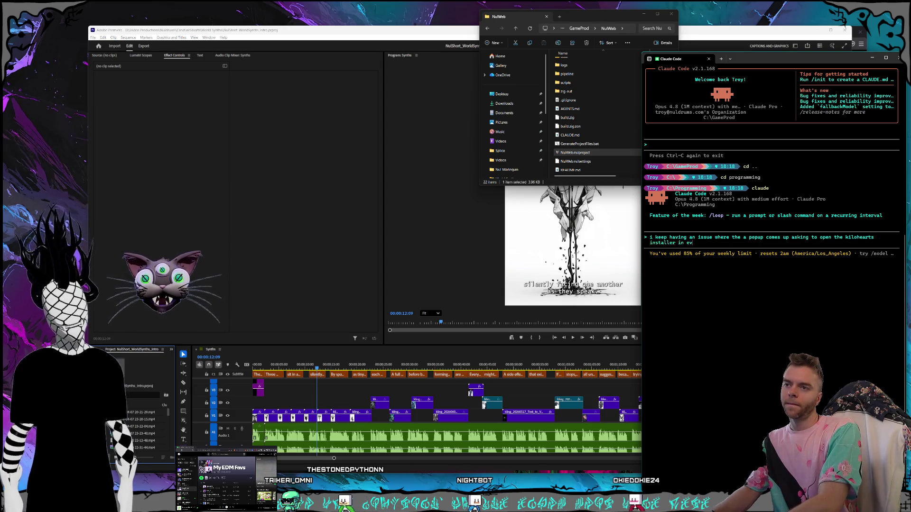
{"action": "type", "text": "ery piece of software that's using ki"}
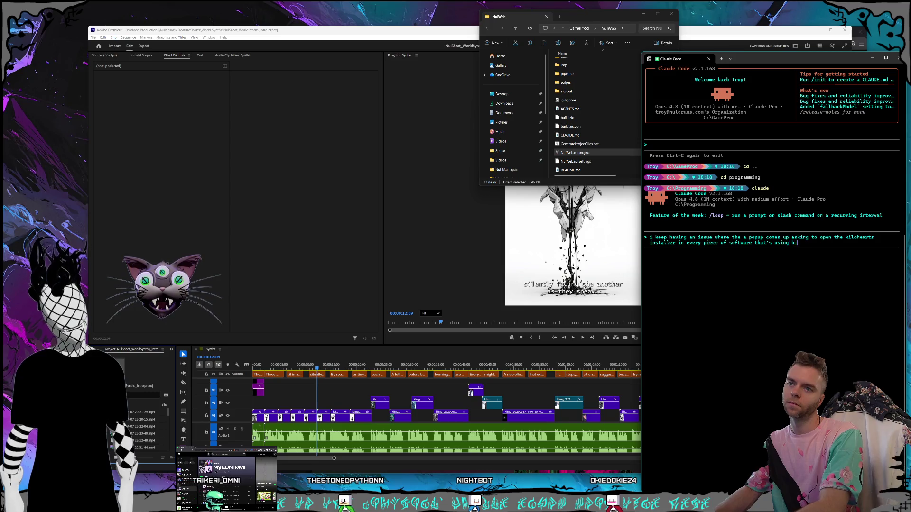
{"action": "type", "text": "lohearts plugins like"}
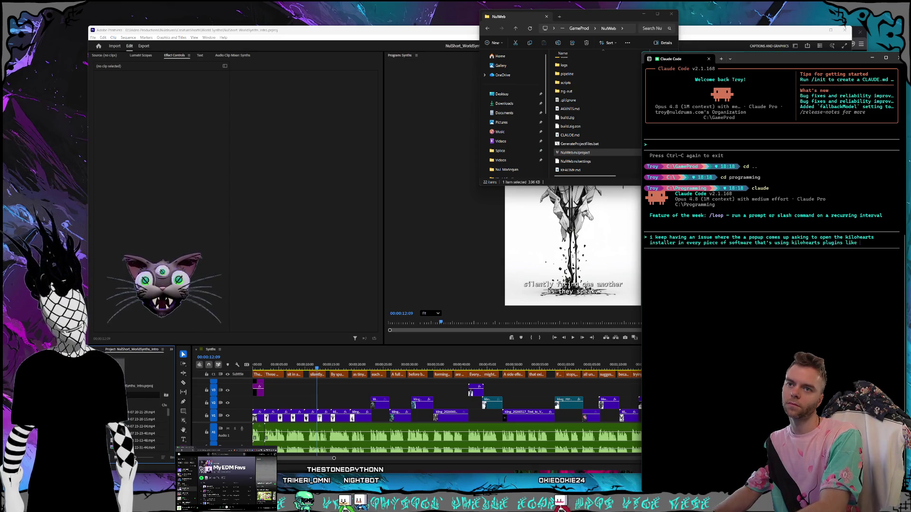
{"action": "type", "text": " streamlabs"}
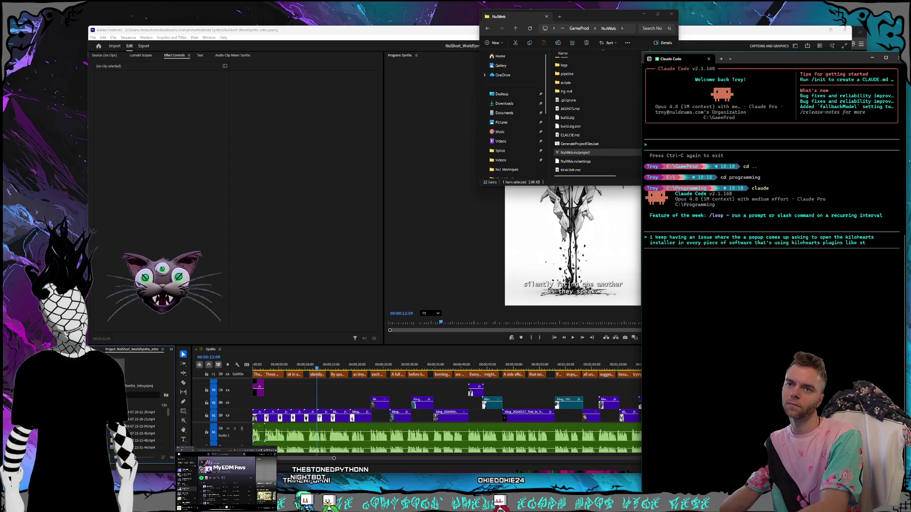
{"action": "type", "text": " obs a"}
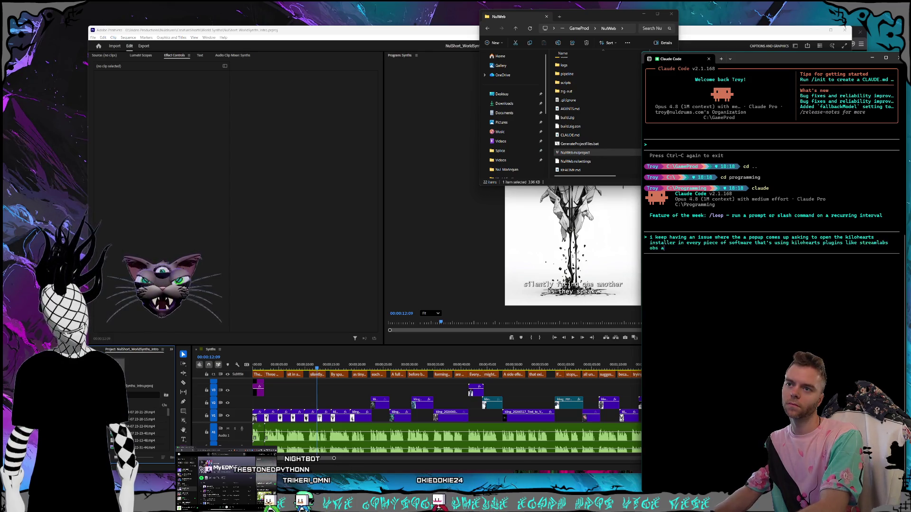
{"action": "type", "text": "nd premiere"}
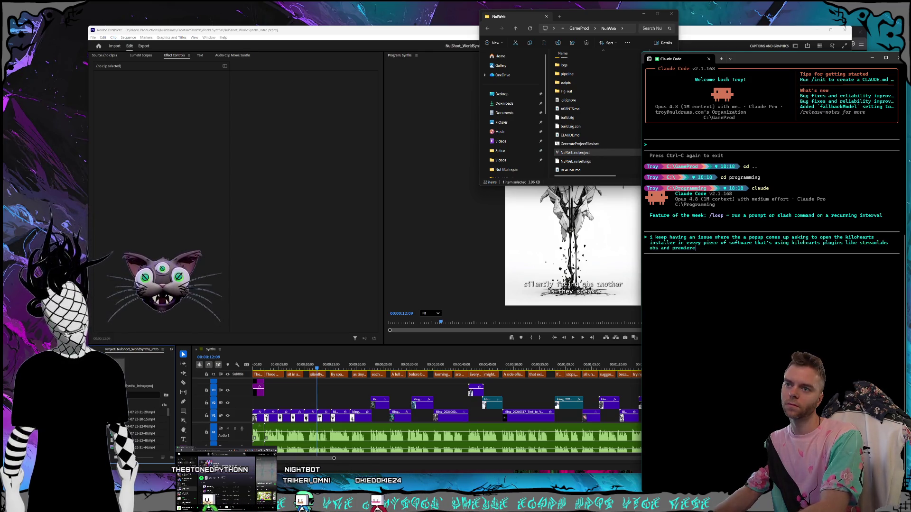
{"action": "type", "text": ","}
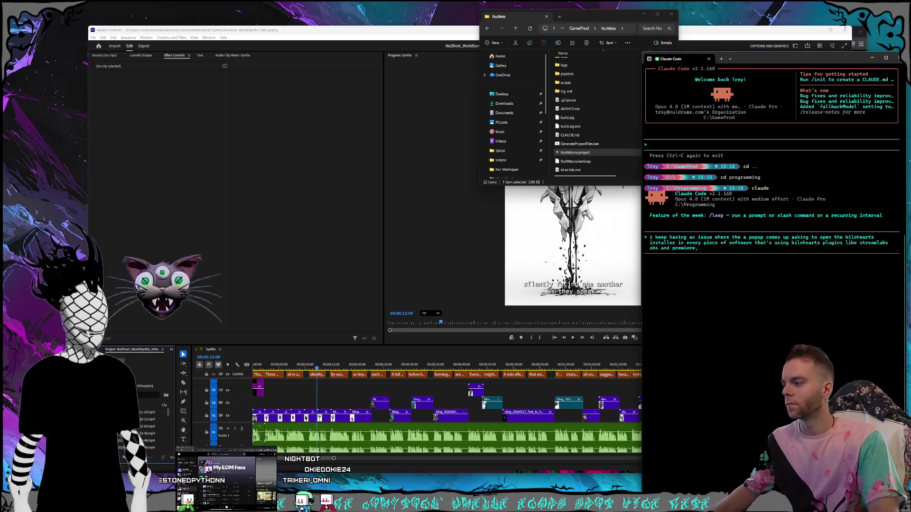
Step: Finish the message about the Kilohearts installer popup in every plugin host app and send it
{"action": "key", "text": "super"}
{"action": "type", "text": "kilohearts"}
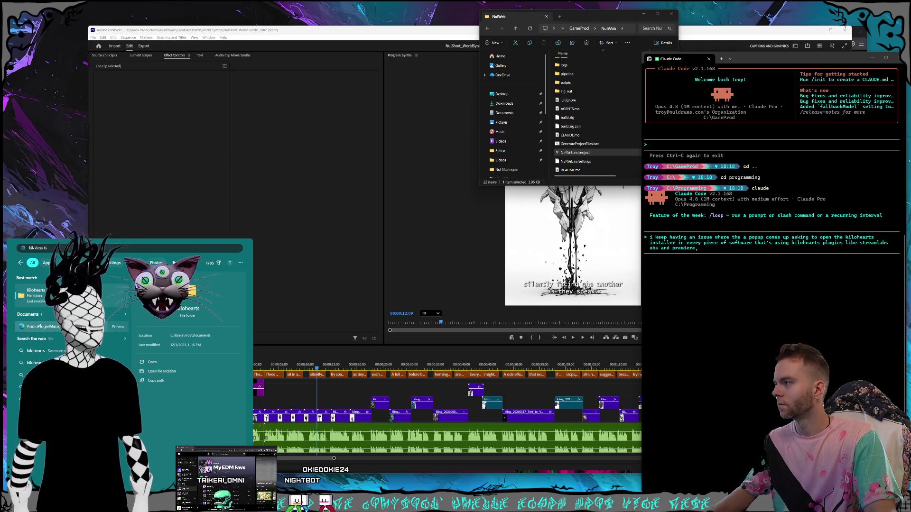
{"action": "type", "text": " install"}
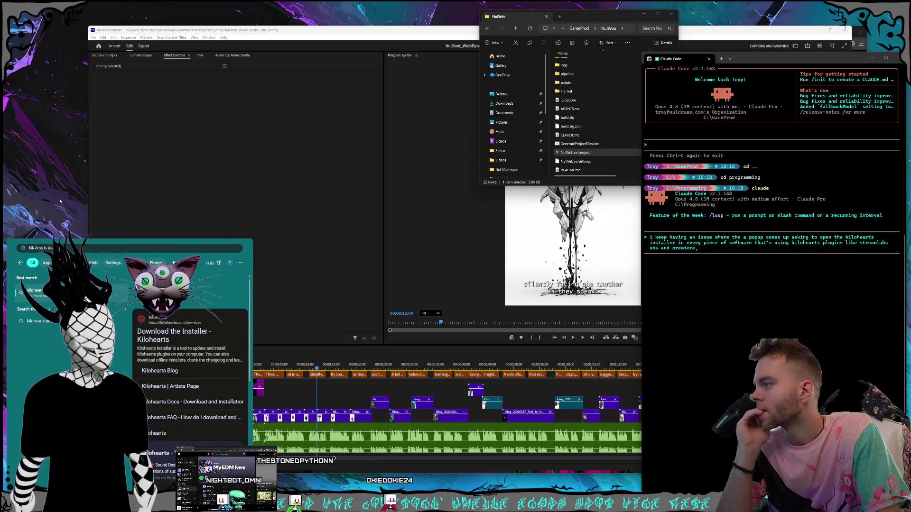
{"action": "key", "text": "Escape"}
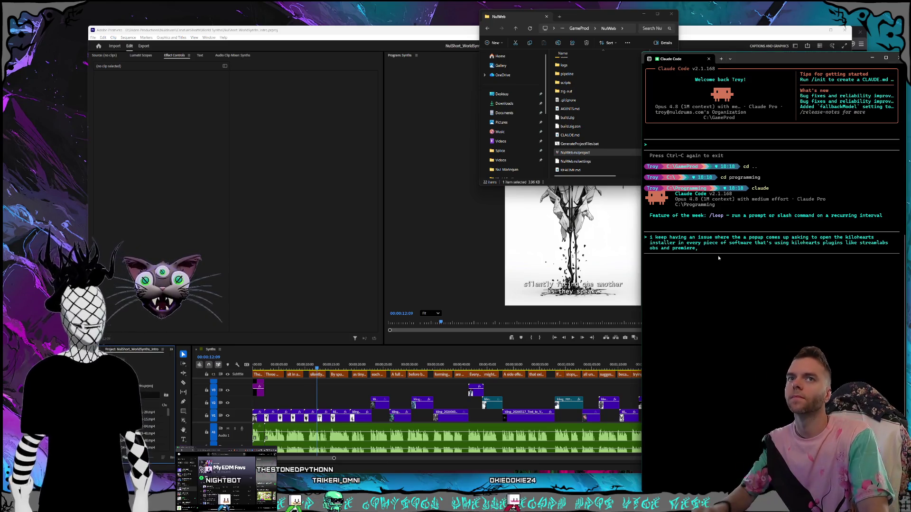
{"action": "type", "text": " i just updated everything recently, i cant find the program eitehr"}
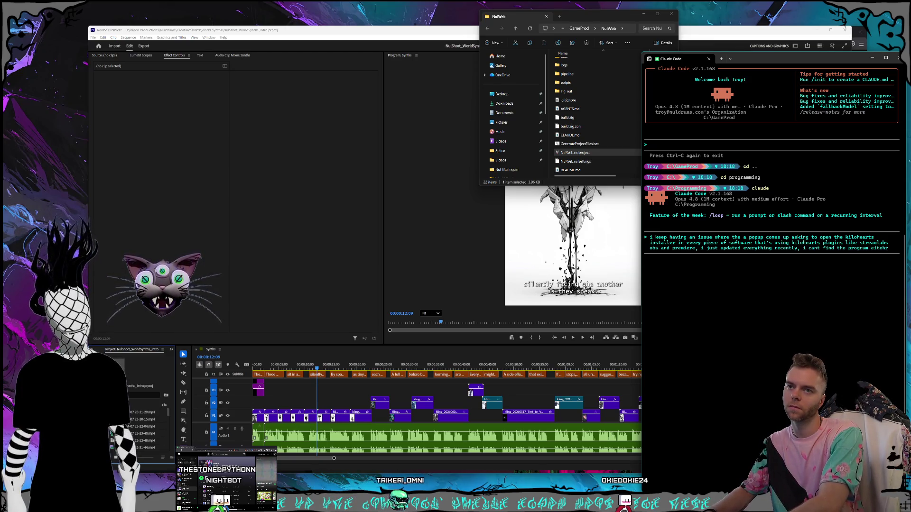
{"action": "key", "text": "BackSpace"}
{"action": "key", "text": "BackSpace"}
{"action": "key", "text": "BackSpace"}
{"action": "type", "text": "her with"}
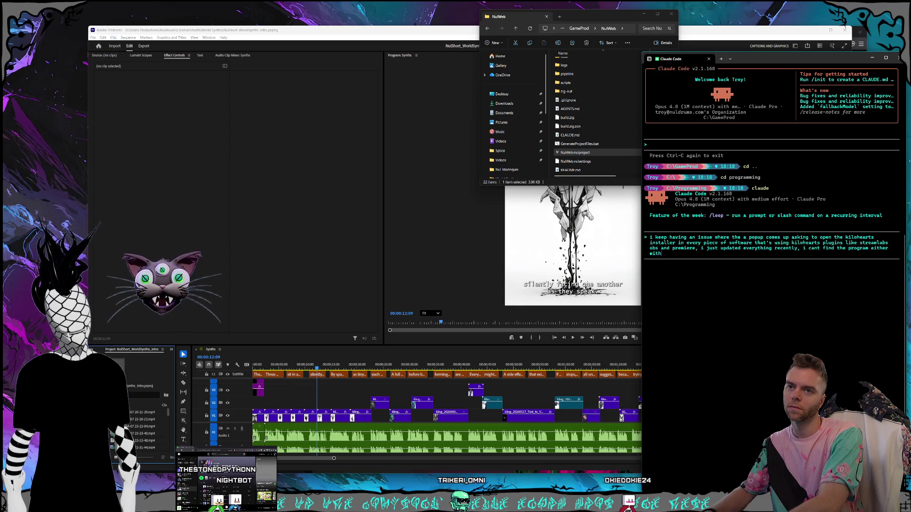
{"action": "type", "text": " a search in the windows search"}
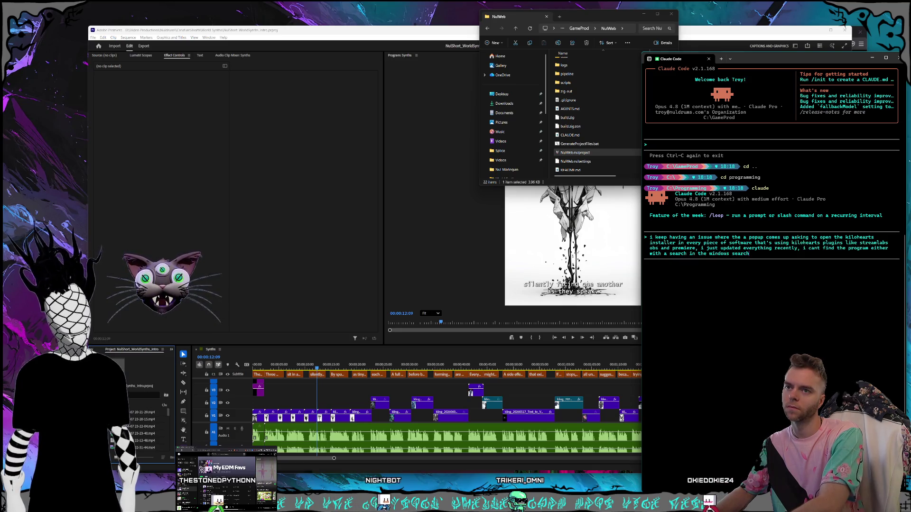
{"action": "key", "text": "Return"}
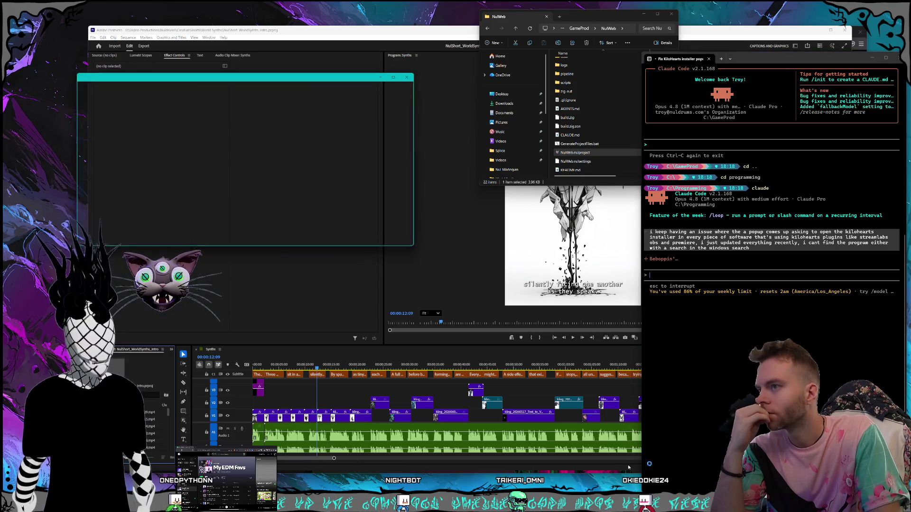
Step: Place the PowerShell window as a narrow, tall column beside the Claude terminal
{"action": "left_click_drag", "start_coordinate": [281, 78], "coordinate": [495, 60]}
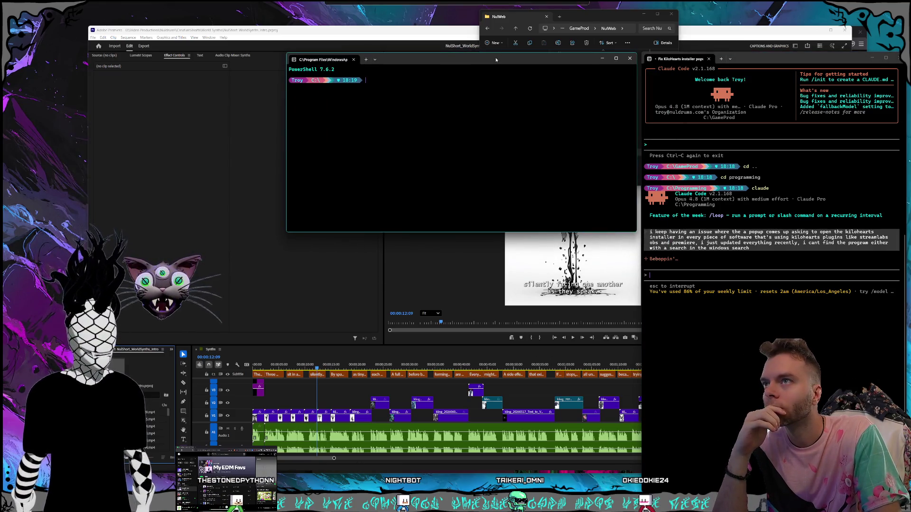
{"action": "mouse_move", "coordinate": [634, 232]}
{"action": "left_mouse_down"}
{"action": "mouse_move", "coordinate": [631, 450]}
{"action": "mouse_move", "coordinate": [579, 493]}
{"action": "left_mouse_up"}
{"action": "left_click_drag", "start_coordinate": [399, 59], "coordinate": [457, 60]}
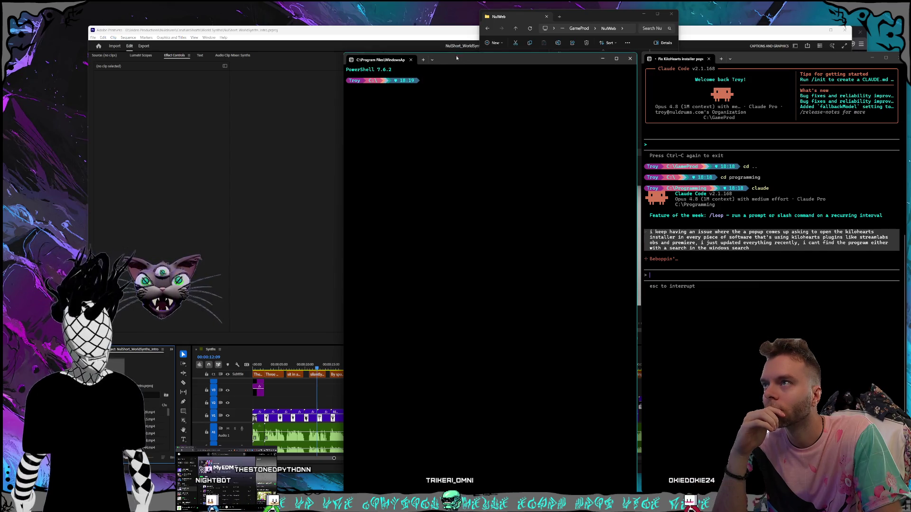
{"action": "left_click_drag", "start_coordinate": [457, 58], "coordinate": [456, 56]}
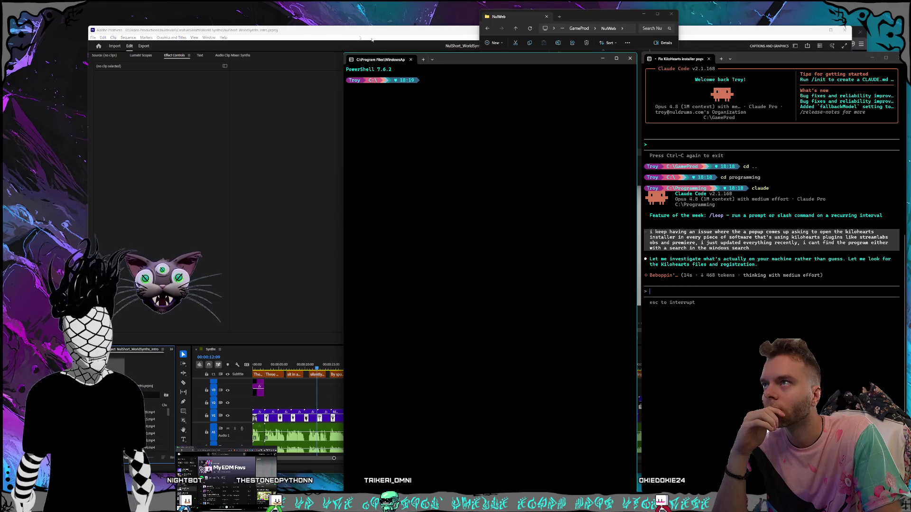
Step: Shrink the NulWeb folder window and its navigation pane to uncover the terminal
{"action": "left_click", "coordinate": [620, 29]}
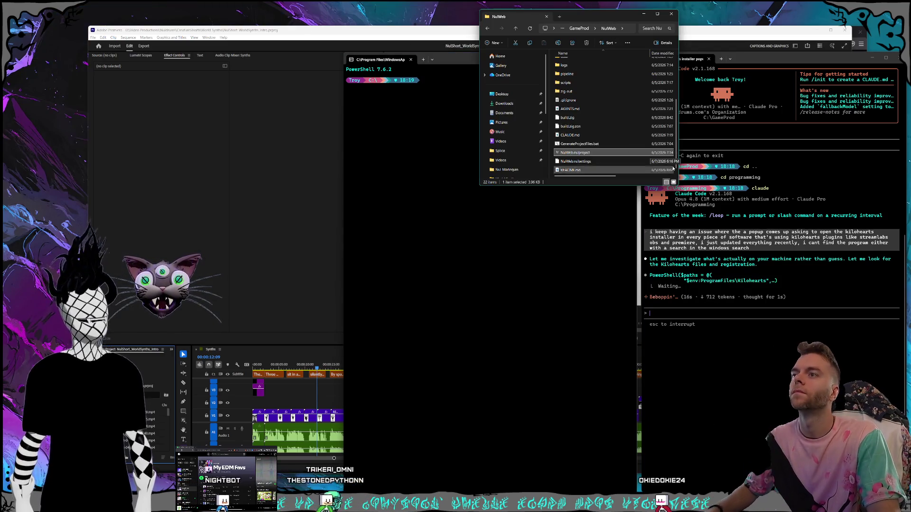
{"action": "left_click_drag", "start_coordinate": [677, 183], "coordinate": [643, 183]}
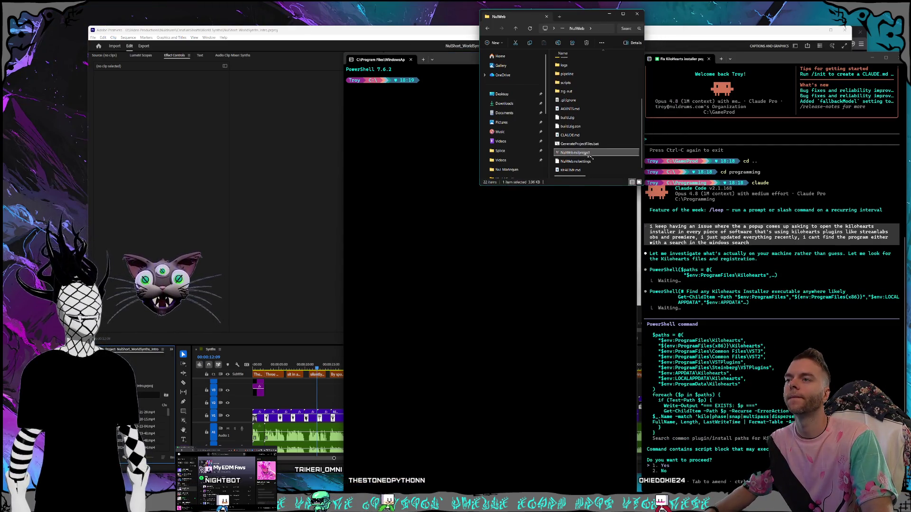
{"action": "left_click_drag", "start_coordinate": [548, 136], "coordinate": [535, 134]}
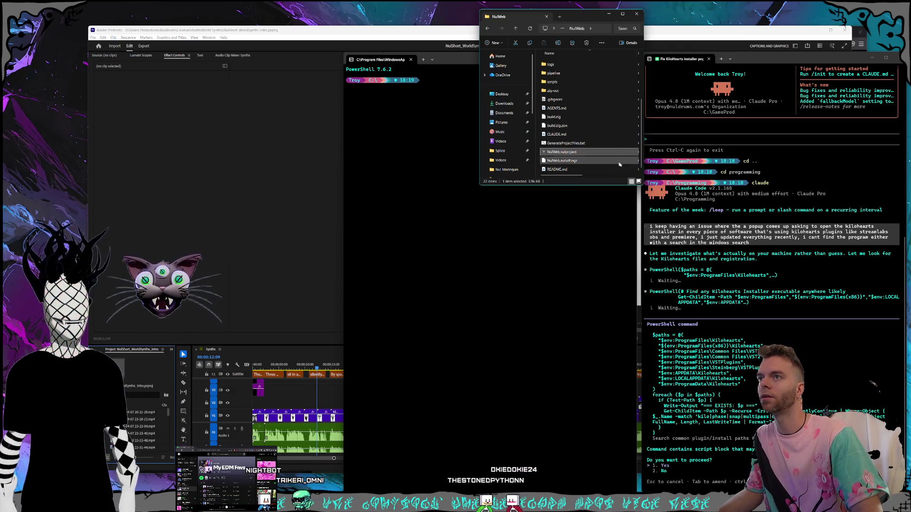
{"action": "left_click_drag", "start_coordinate": [643, 189], "coordinate": [643, 152]}
{"action": "scroll", "coordinate": [593, 117], "scroll_direction": "down", "scroll_amount": 1}
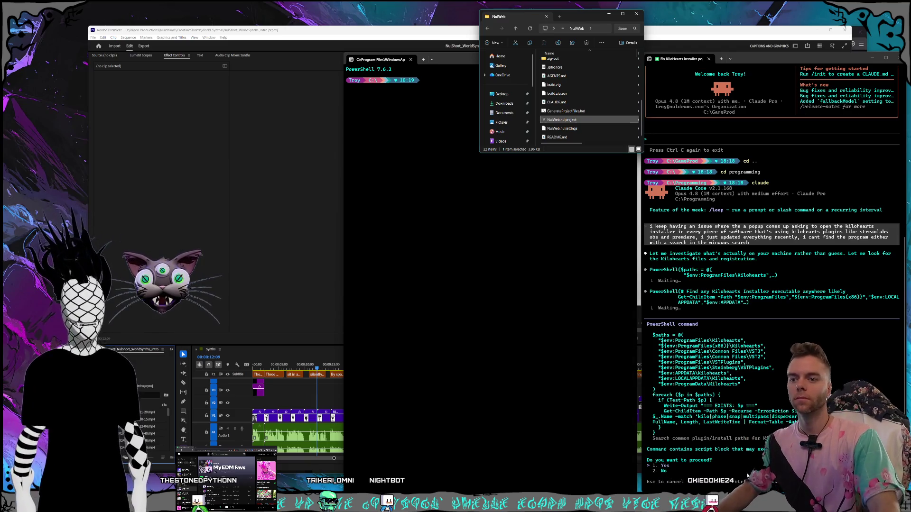
Step: Approve both of Claude's PowerShell commands searching for Kilohearts files
{"action": "left_click", "coordinate": [767, 433]}
{"action": "key", "text": "Return"}
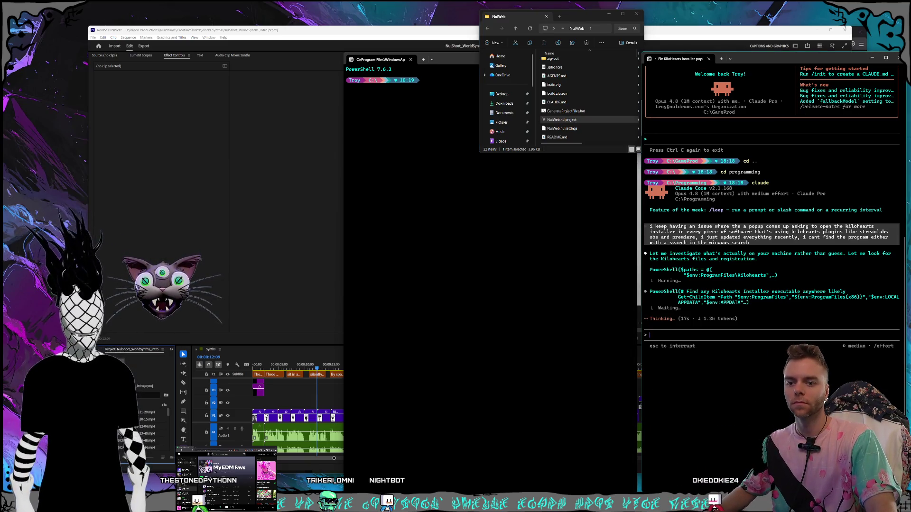
{"action": "key", "text": "Return"}
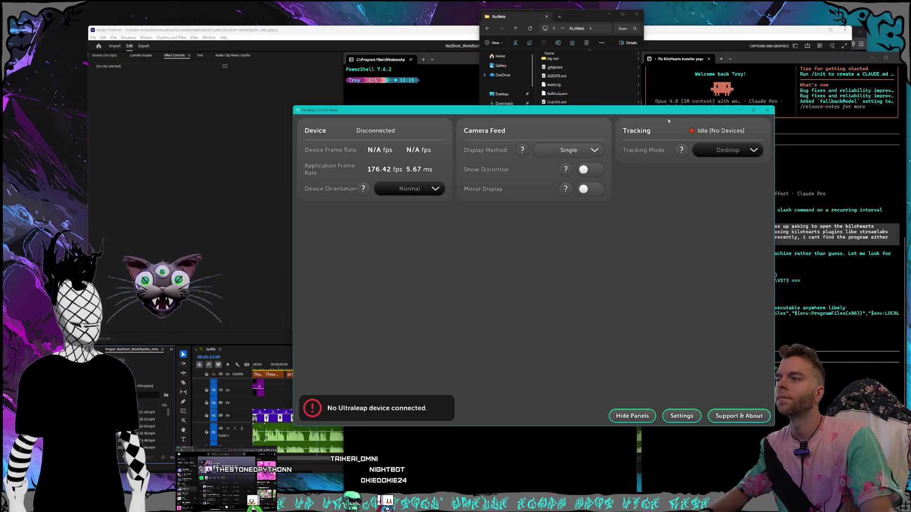
Step: Dismiss the Ultraleap Control Panel that popped up over the terminal and folder windows
{"action": "left_click_drag", "start_coordinate": [456, 111], "coordinate": [448, 107]}
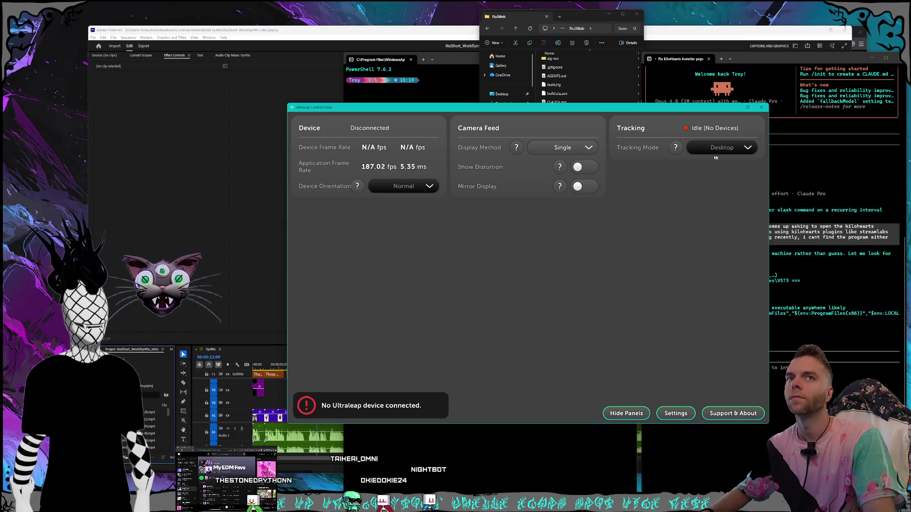
{"action": "left_click", "coordinate": [741, 108]}
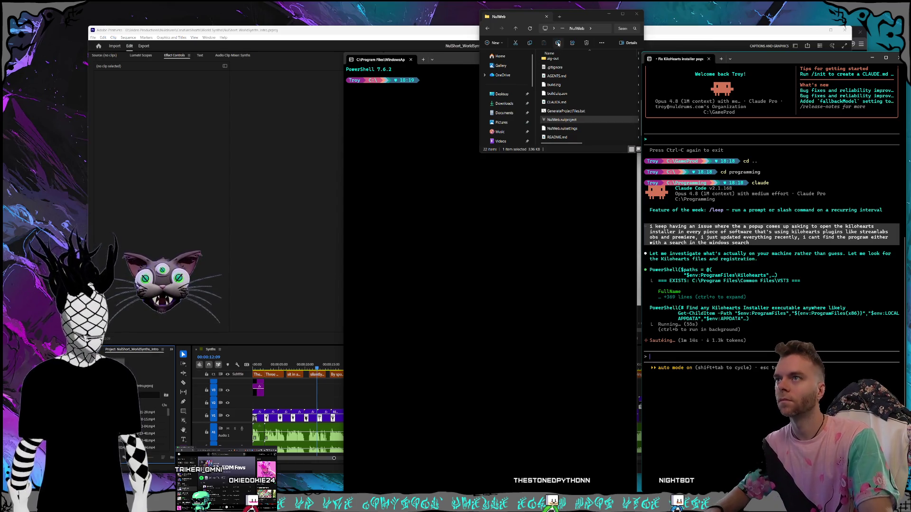
{"action": "left_click_drag", "start_coordinate": [576, 19], "coordinate": [570, 18]}
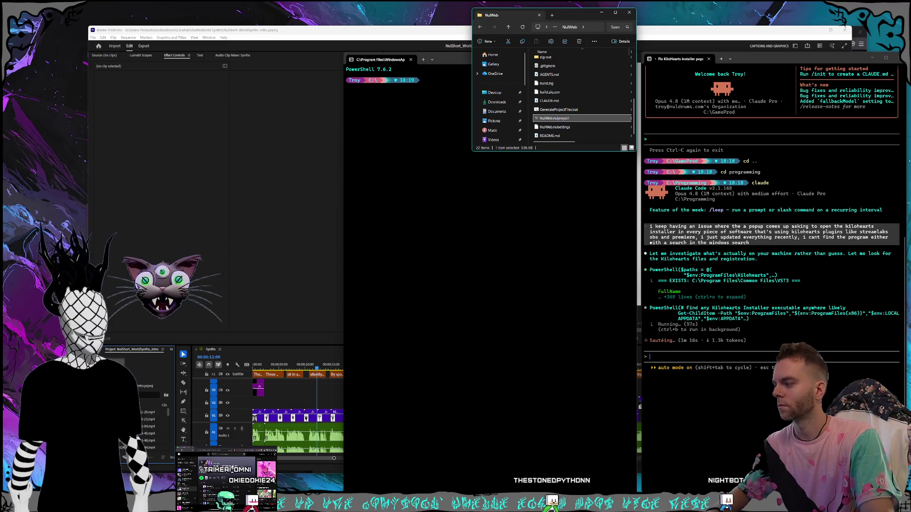
Step: Browse a new File Explorer window to C:\GameProd\Nul_Marlequin
{"action": "key", "text": "super+e"}
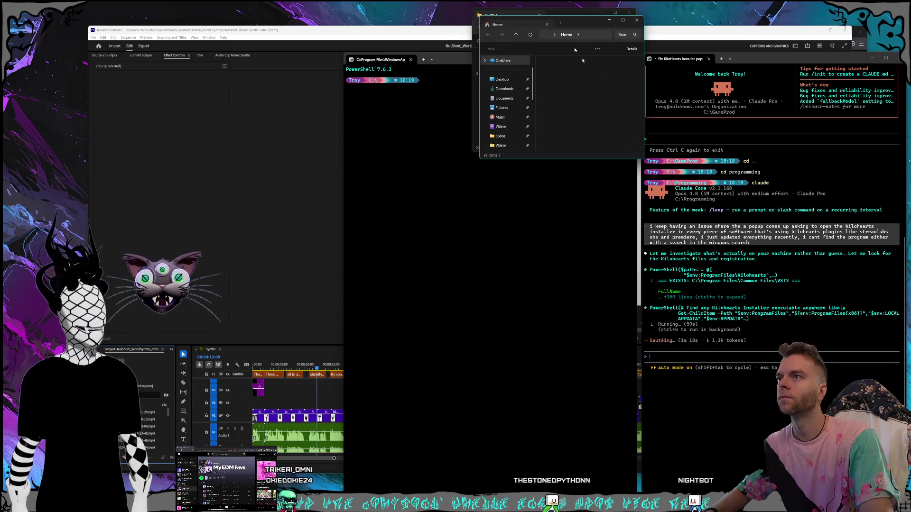
{"action": "left_click_drag", "start_coordinate": [576, 25], "coordinate": [827, 20]}
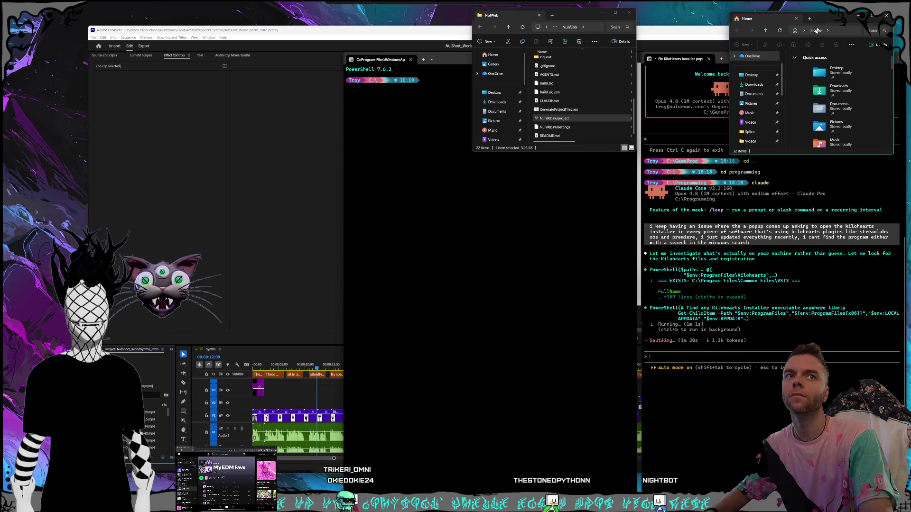
{"action": "scroll", "coordinate": [755, 101], "scroll_direction": "down", "scroll_amount": 3}
{"action": "left_click", "coordinate": [758, 94]}
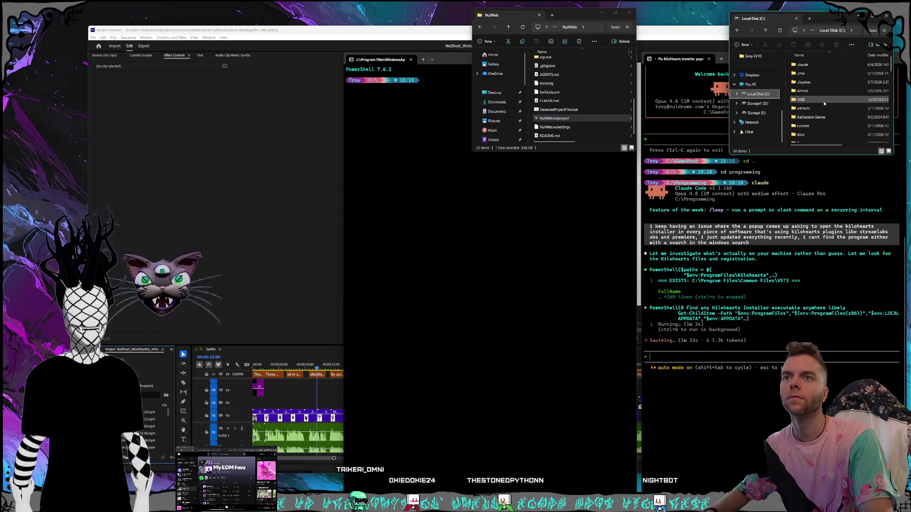
{"action": "scroll", "coordinate": [818, 109], "scroll_direction": "up", "scroll_amount": 2}
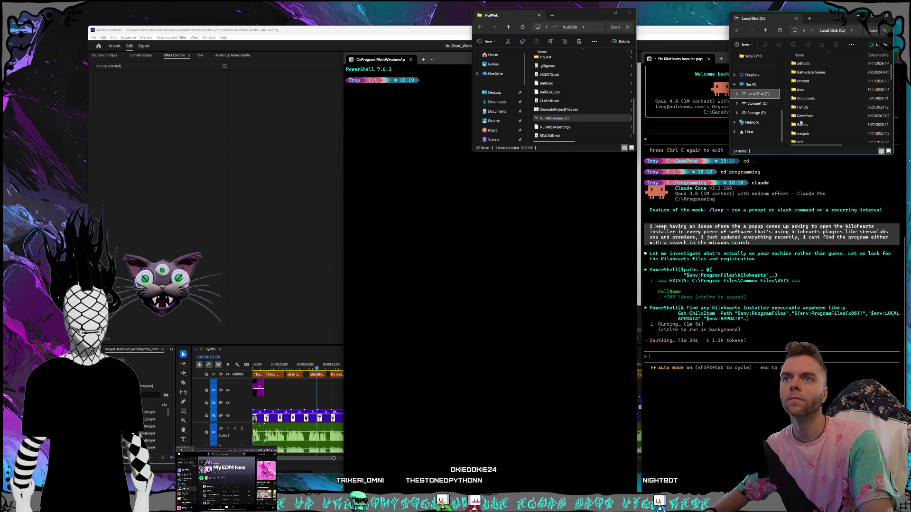
{"action": "double_click", "coordinate": [809, 118]}
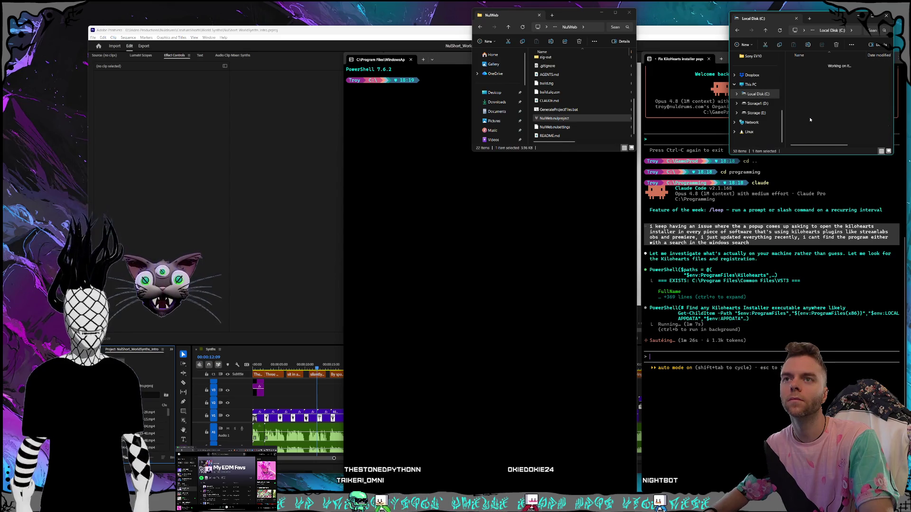
{"action": "scroll", "coordinate": [822, 124], "scroll_direction": "up", "scroll_amount": 1}
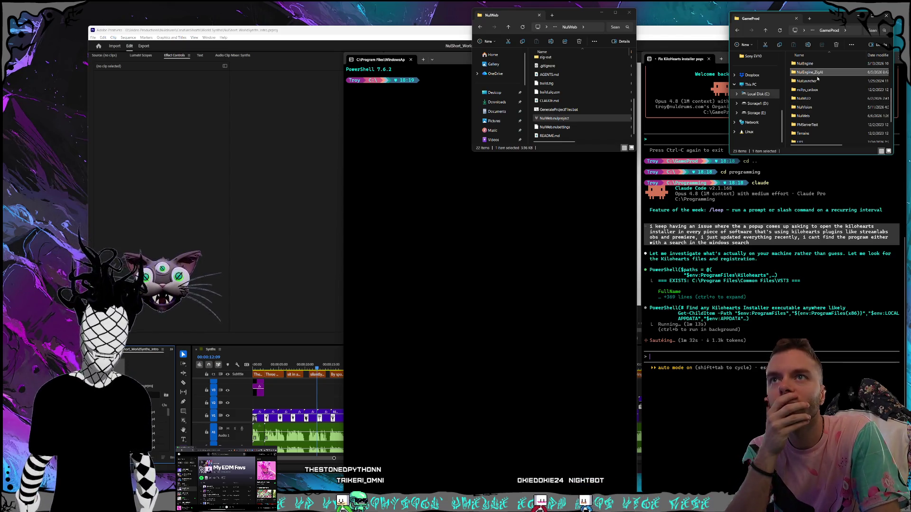
{"action": "scroll", "coordinate": [818, 76], "scroll_direction": "up", "scroll_amount": 2}
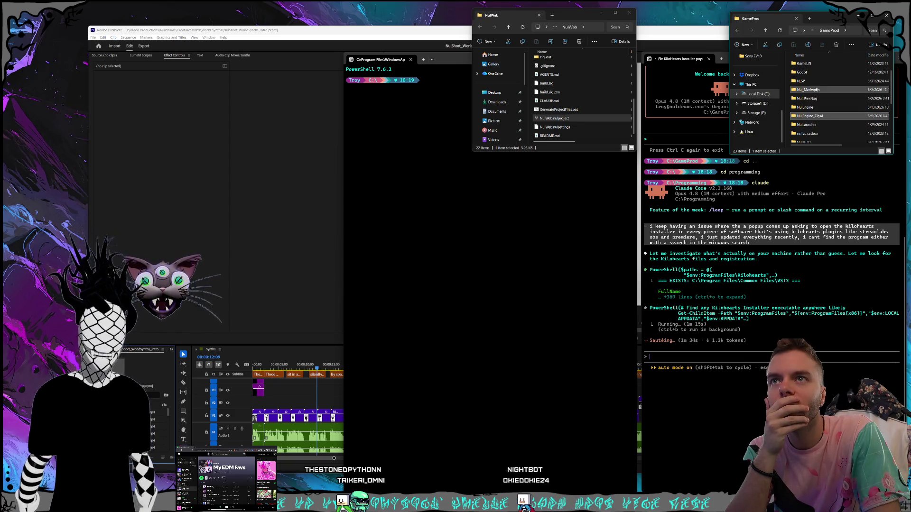
{"action": "double_click", "coordinate": [813, 94]}
{"action": "scroll", "coordinate": [813, 102], "scroll_direction": "down", "scroll_amount": 7}
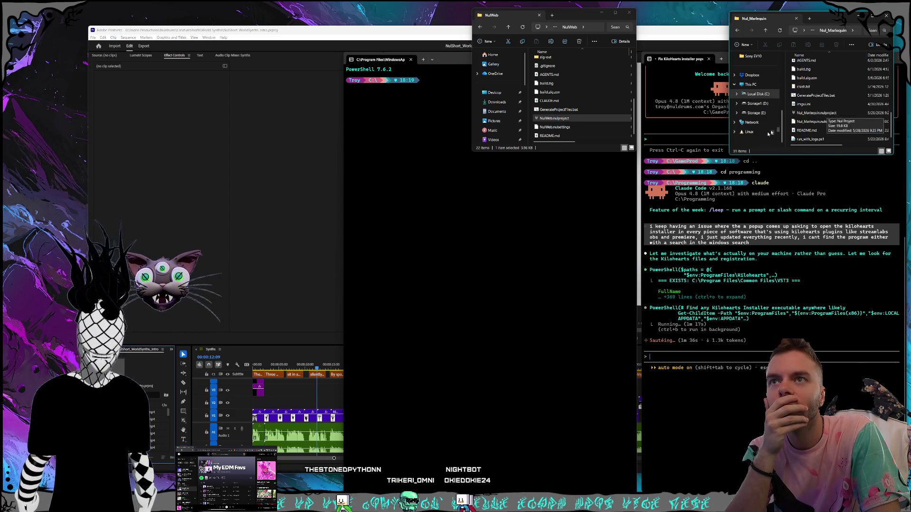
Step: Resize the Nul_Marlequin and NulWeb folder windows into compact panels at the top right
{"action": "left_click_drag", "start_coordinate": [732, 156], "coordinate": [754, 165]}
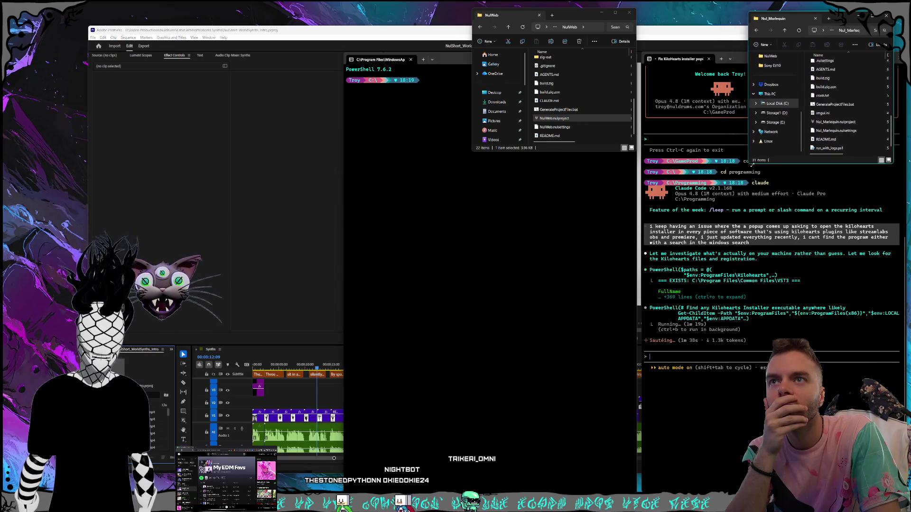
{"action": "left_click_drag", "start_coordinate": [806, 122], "coordinate": [789, 122]}
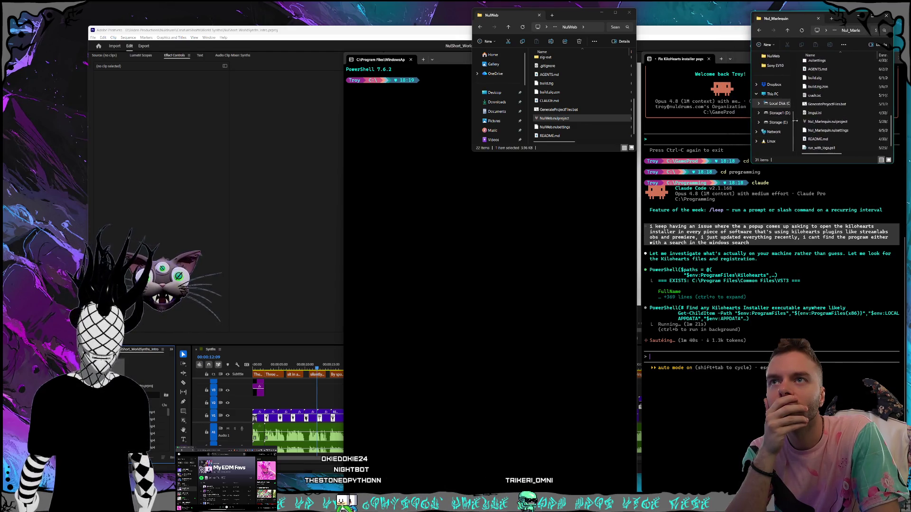
{"action": "left_click_drag", "start_coordinate": [755, 163], "coordinate": [776, 139]}
{"action": "mouse_move", "coordinate": [842, 22]}
{"action": "left_mouse_down"}
{"action": "mouse_move", "coordinate": [773, 18]}
{"action": "mouse_move", "coordinate": [846, 19]}
{"action": "left_mouse_up"}
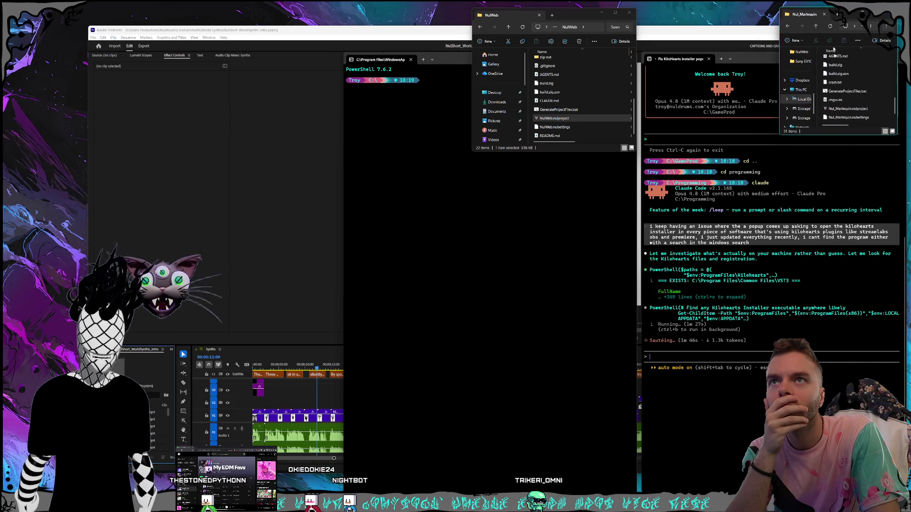
{"action": "left_click_drag", "start_coordinate": [563, 17], "coordinate": [705, 17]}
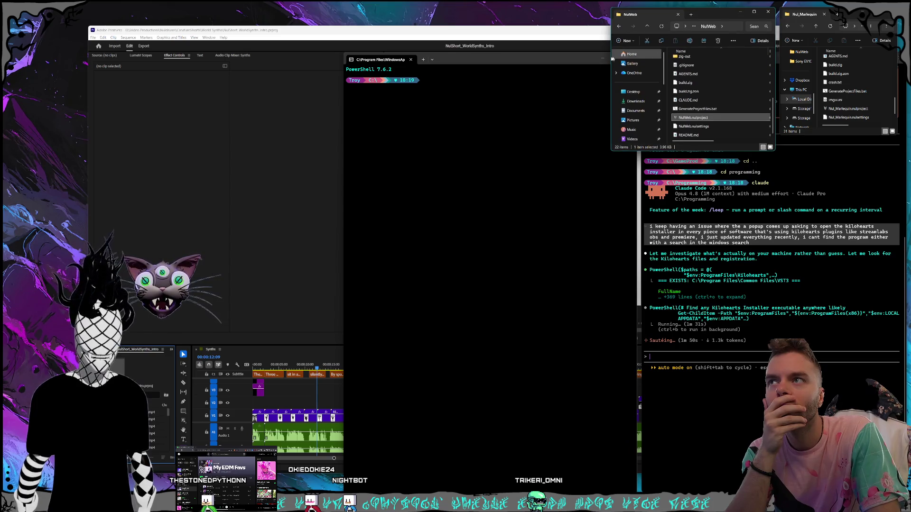
{"action": "left_click_drag", "start_coordinate": [608, 57], "coordinate": [647, 57]}
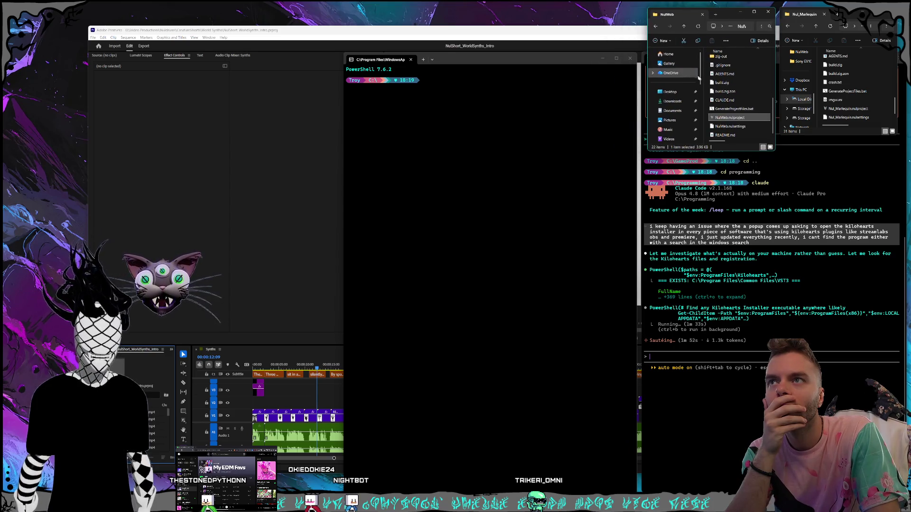
{"action": "left_click_drag", "start_coordinate": [703, 78], "coordinate": [680, 79]}
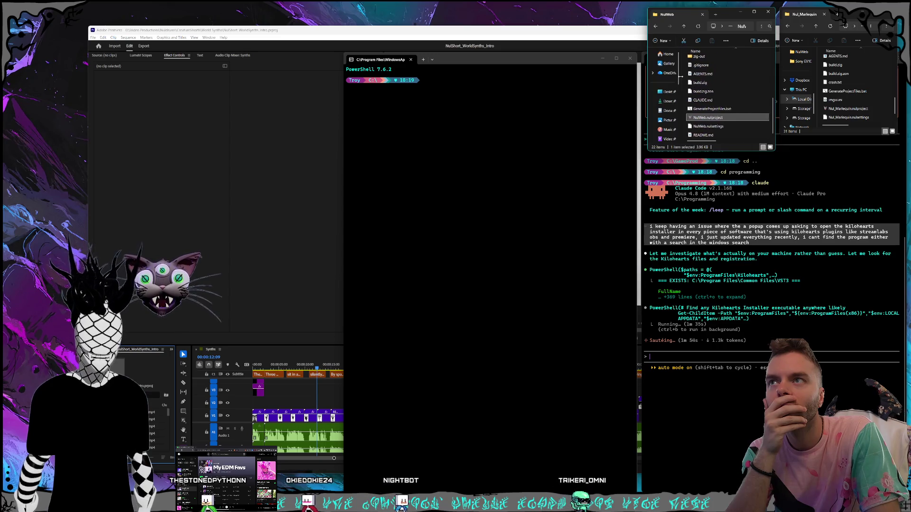
{"action": "left_click_drag", "start_coordinate": [652, 156], "coordinate": [660, 135]}
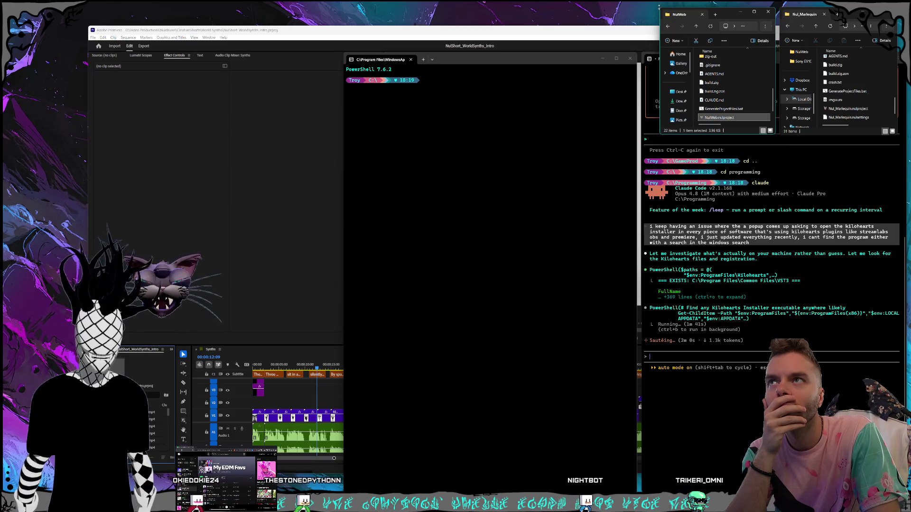
{"action": "left_click_drag", "start_coordinate": [660, 8], "coordinate": [658, 7]}
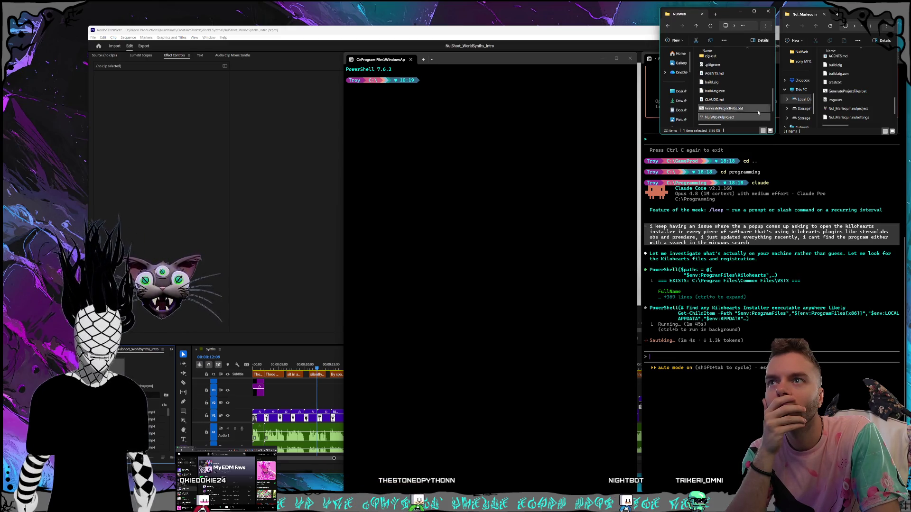
Step: Launch Nul_Marlequin.nulproject in the game editor
{"action": "scroll", "coordinate": [748, 105], "scroll_direction": "down", "scroll_amount": 1}
{"action": "scroll", "coordinate": [854, 107], "scroll_direction": "down", "scroll_amount": 1}
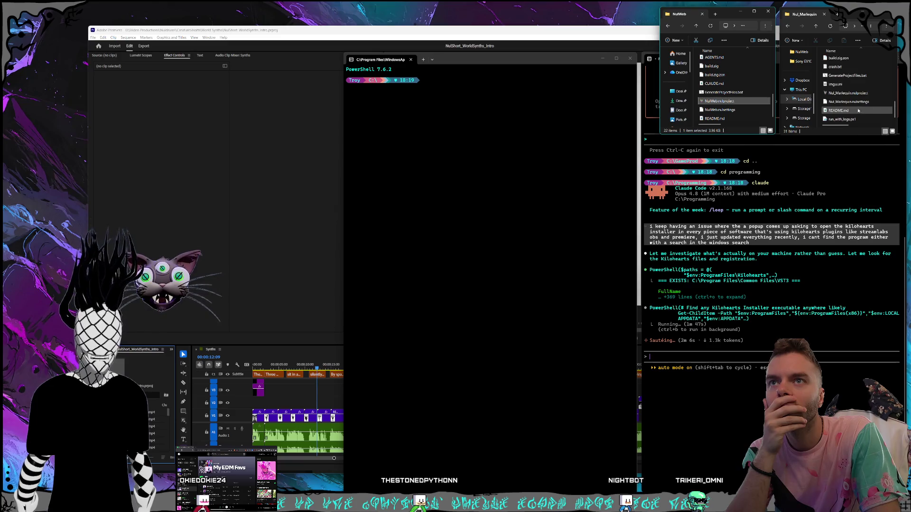
{"action": "double_click", "coordinate": [840, 93]}
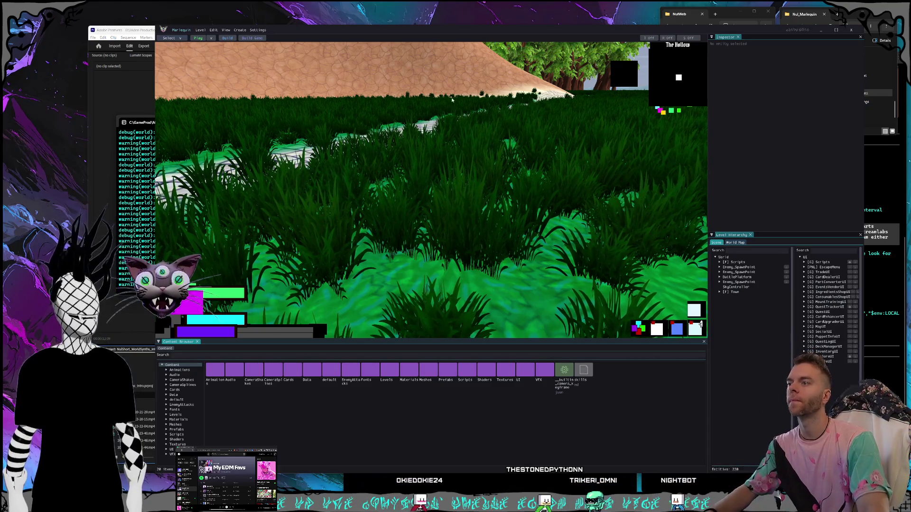
Step: Move the Nul_Marlequin editor up-left and enlarge it slightly, then bring up a new PowerShell window
{"action": "left_click_drag", "start_coordinate": [336, 35], "coordinate": [352, 42]}
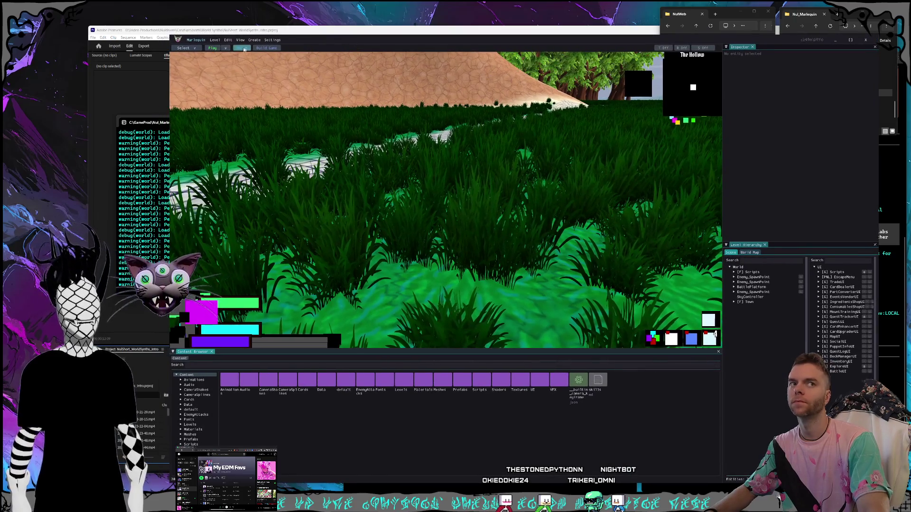
{"action": "left_click_drag", "start_coordinate": [288, 44], "coordinate": [291, 40]}
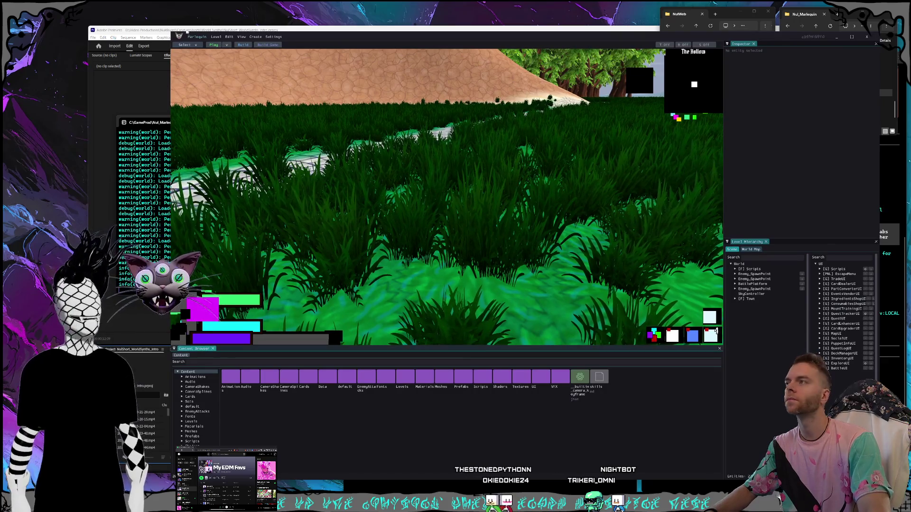
{"action": "left_click_drag", "start_coordinate": [290, 40], "coordinate": [284, 27]}
{"action": "left_click_drag", "start_coordinate": [158, 18], "coordinate": [155, 17]}
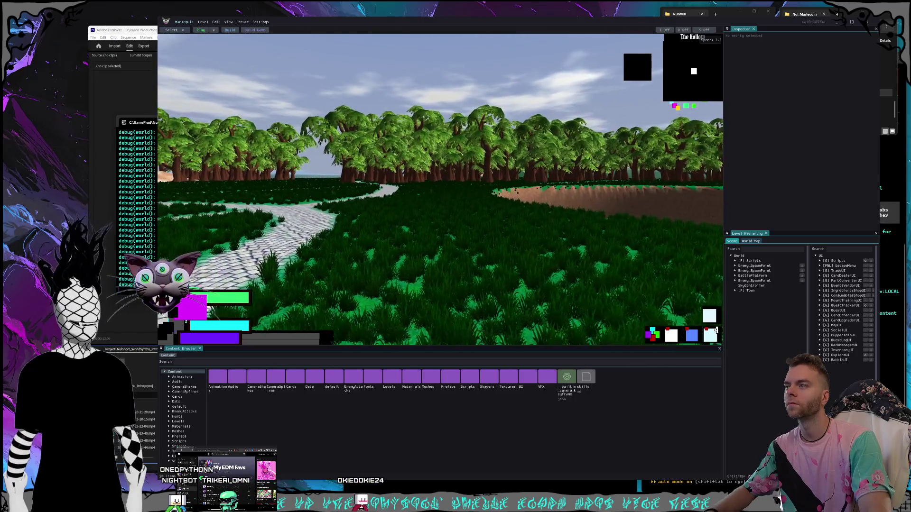
{"action": "key", "text": "super+grave"}
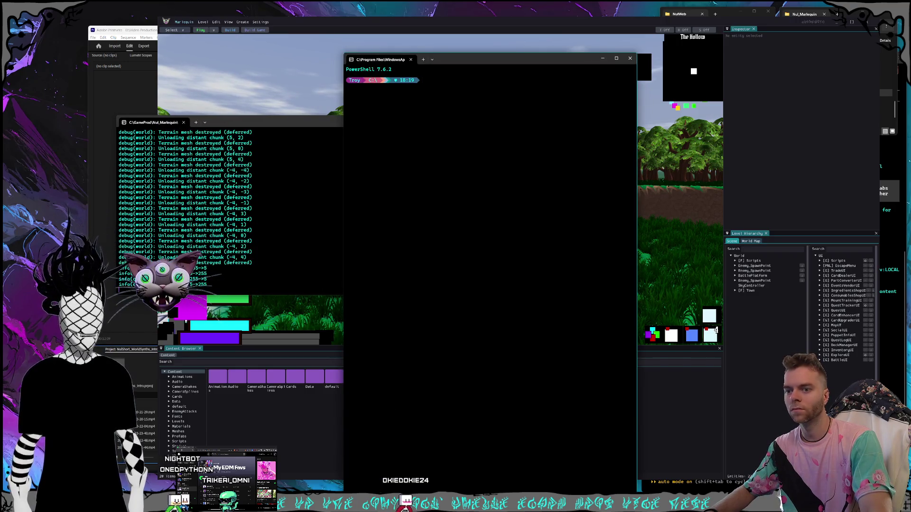
Step: Go to the GameProd\Nul_Marlequin folder, launch omx --madmax, and decline the omx update
{"action": "key", "text": "alt+Tab"}
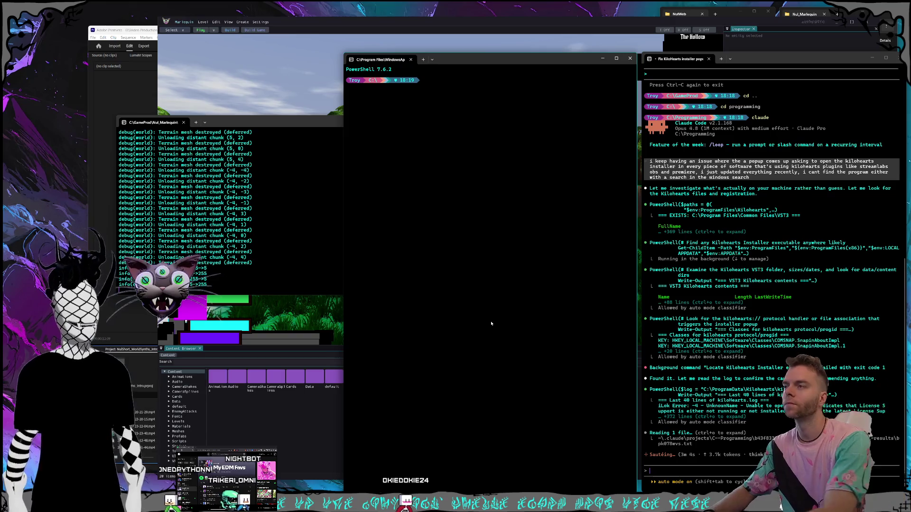
{"action": "type", "text": "cd gameprod"}
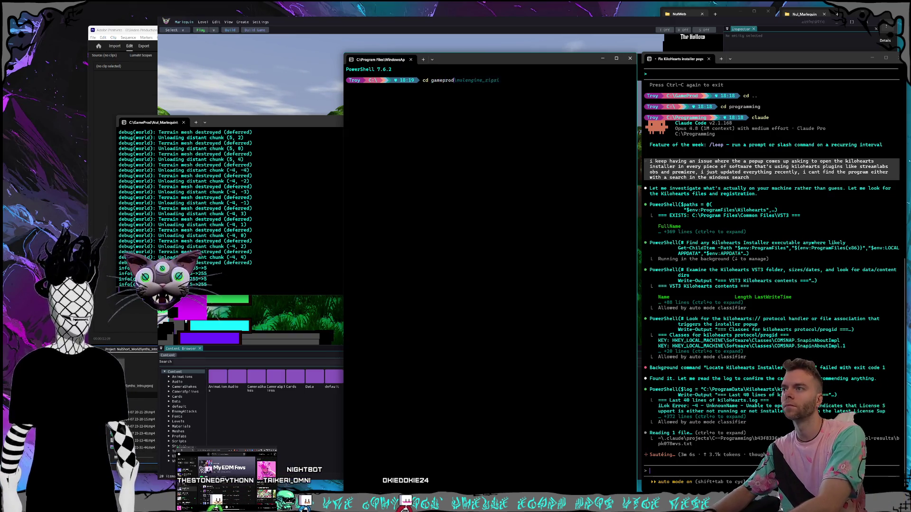
{"action": "key", "text": "Return"}
{"action": "type", "text": "cd nul_marlequin"}
{"action": "type", "text": "omx --madmax"}
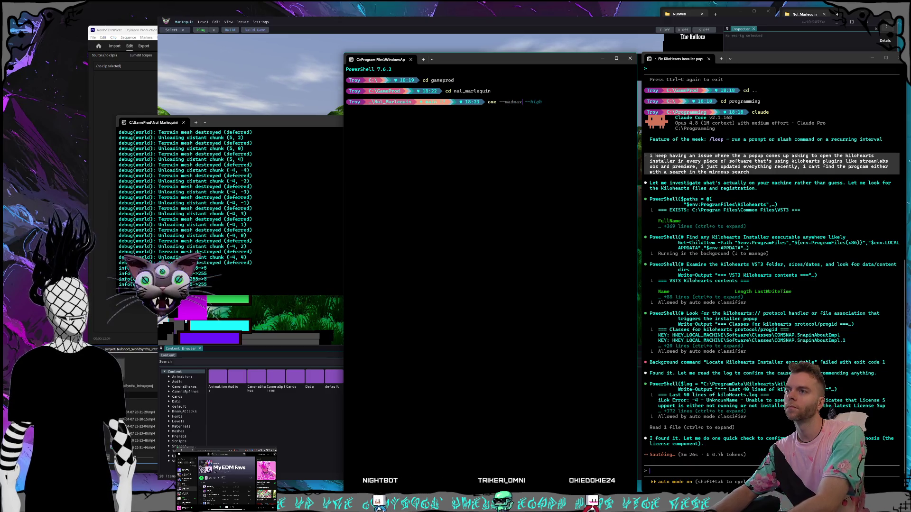
{"action": "key", "text": "Return"}
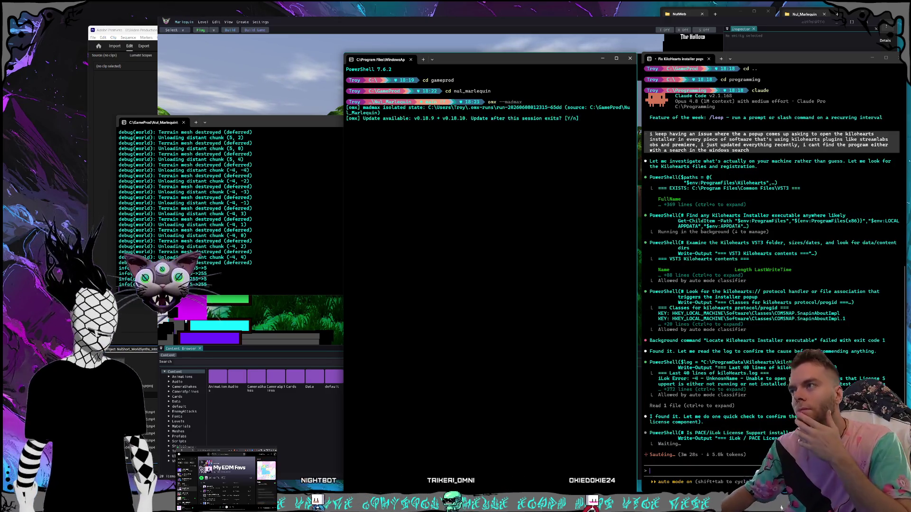
{"action": "type", "text": "n"}
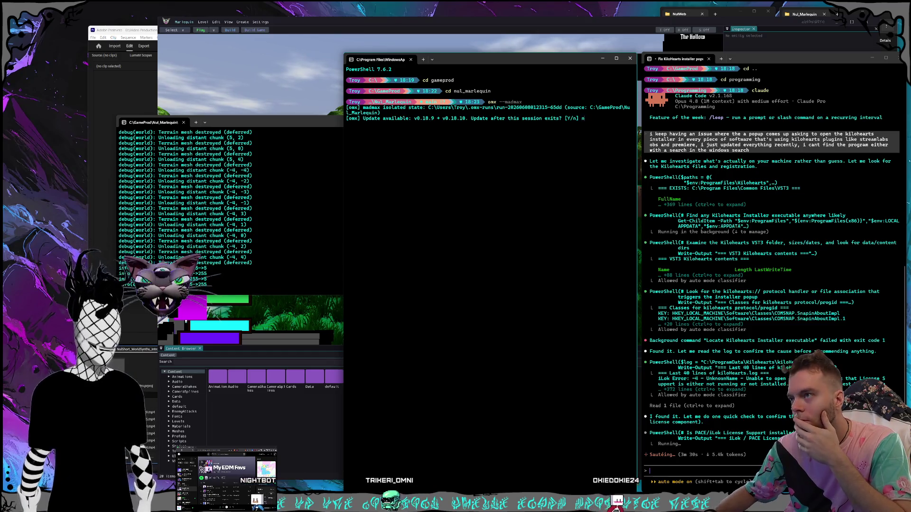
{"action": "key", "text": "Return"}
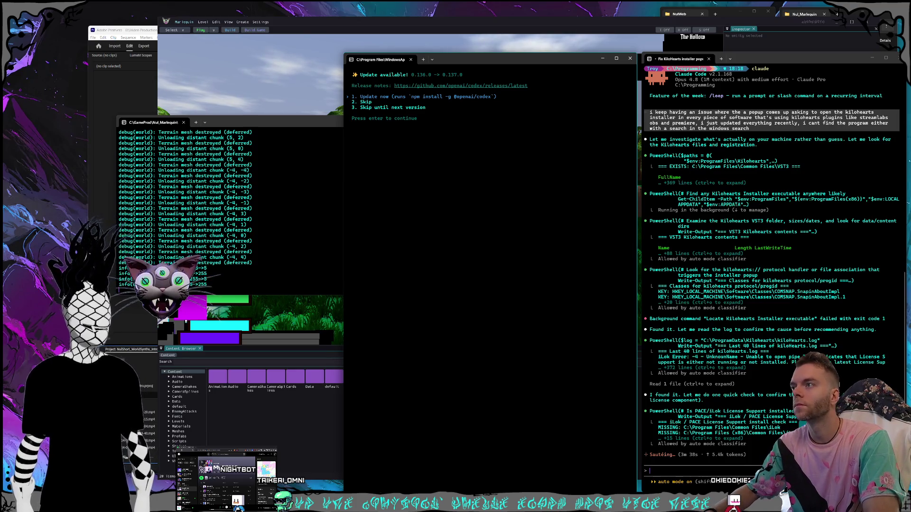
Step: Skip the Codex 0.137.0 update to start Codex v0.136.0, then narrow its terminal window
{"action": "key", "text": "Down"}
{"action": "key", "text": "Return"}
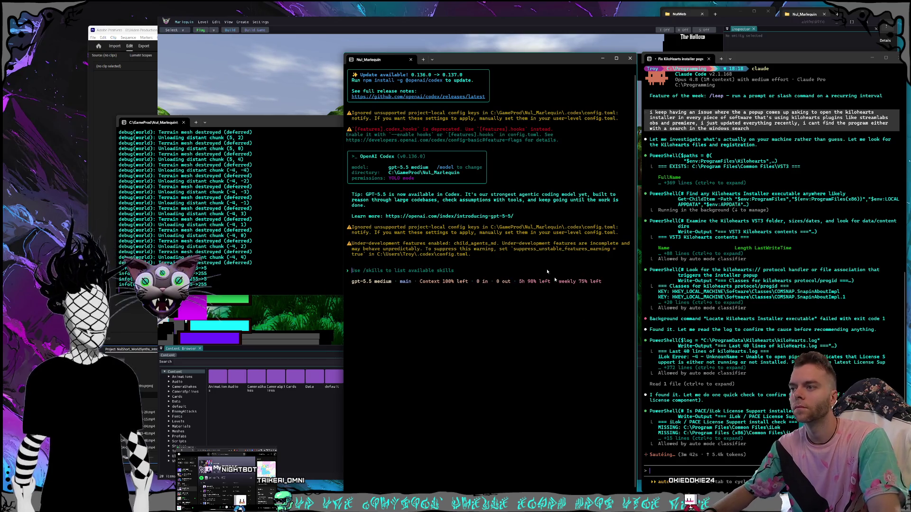
{"action": "left_click", "coordinate": [512, 372]}
{"action": "left_click_drag", "start_coordinate": [343, 369], "coordinate": [377, 368]}
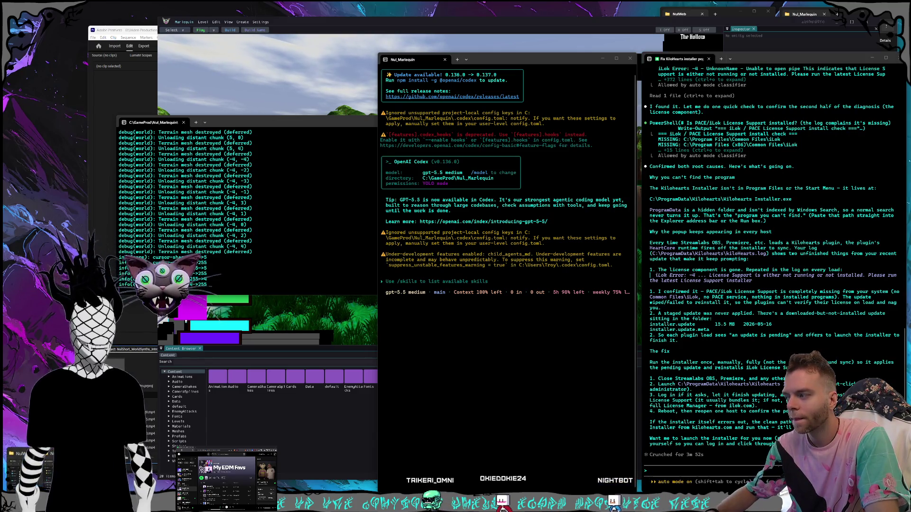
{"action": "key", "text": "super+e"}
Step: Move the File Explorer window toward the centre-left and enlarge it
{"action": "left_click_drag", "start_coordinate": [617, 58], "coordinate": [272, 93]}
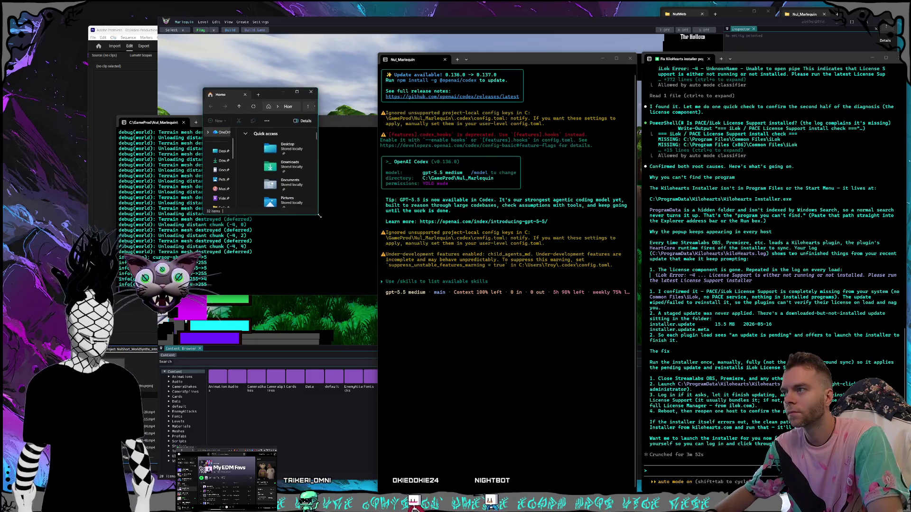
{"action": "left_click_drag", "start_coordinate": [319, 216], "coordinate": [492, 295]}
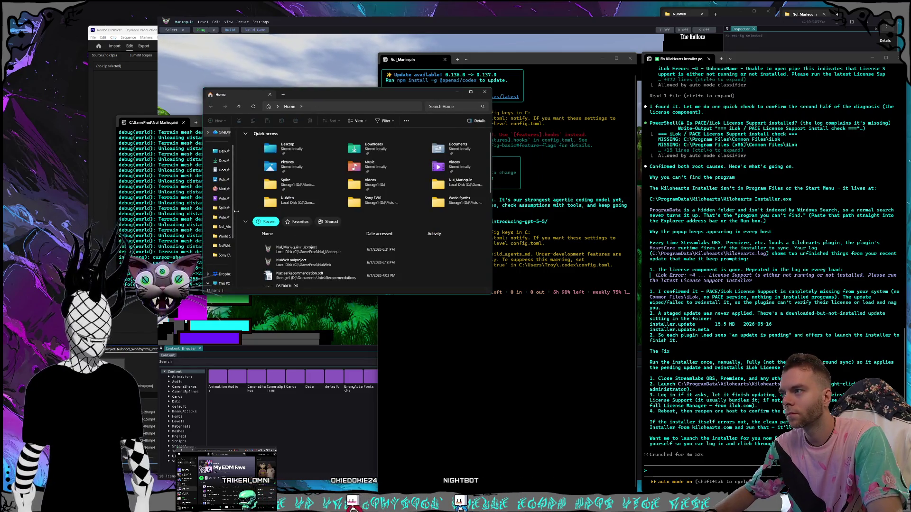
{"action": "left_click_drag", "start_coordinate": [236, 211], "coordinate": [248, 211]}
{"action": "scroll", "coordinate": [226, 214], "scroll_direction": "down", "scroll_amount": 3}
Step: Browse to C:\ProgramData\Kilohearts and launch Kilohearts Installer.exe
{"action": "left_click", "coordinate": [229, 227]}
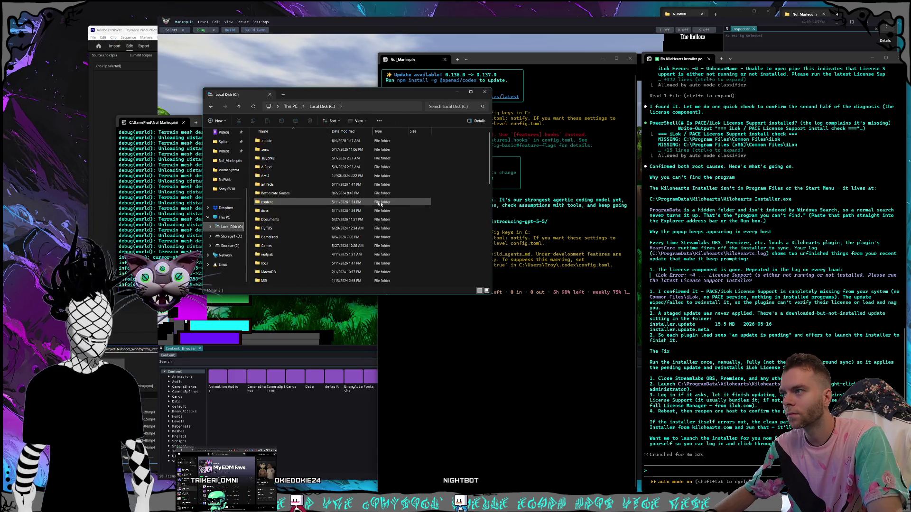
{"action": "scroll", "coordinate": [295, 190], "scroll_direction": "down", "scroll_amount": 6}
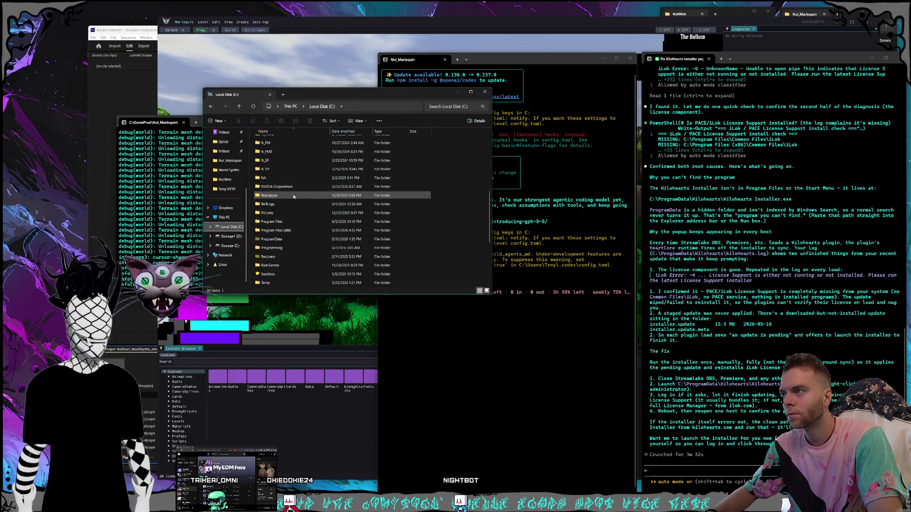
{"action": "scroll", "coordinate": [293, 197], "scroll_direction": "down", "scroll_amount": 2}
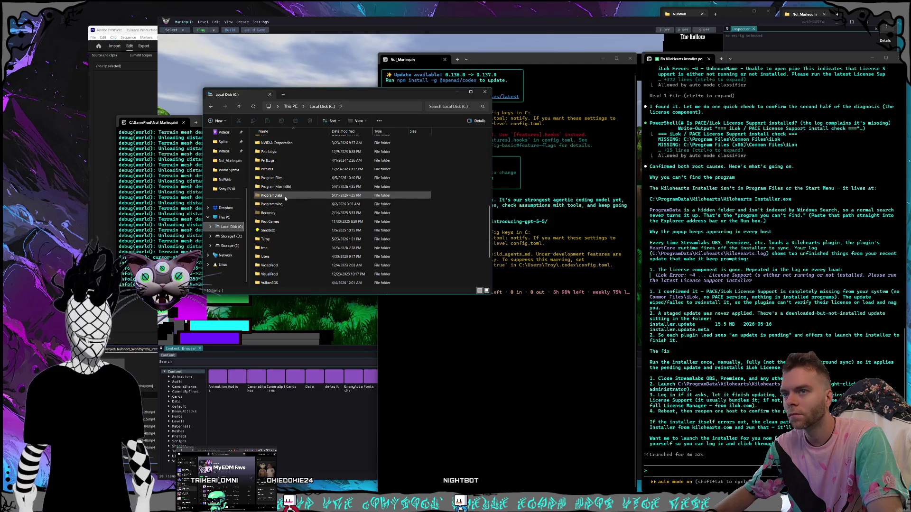
{"action": "double_click", "coordinate": [285, 198]}
{"action": "scroll", "coordinate": [303, 192], "scroll_direction": "down", "scroll_amount": 3}
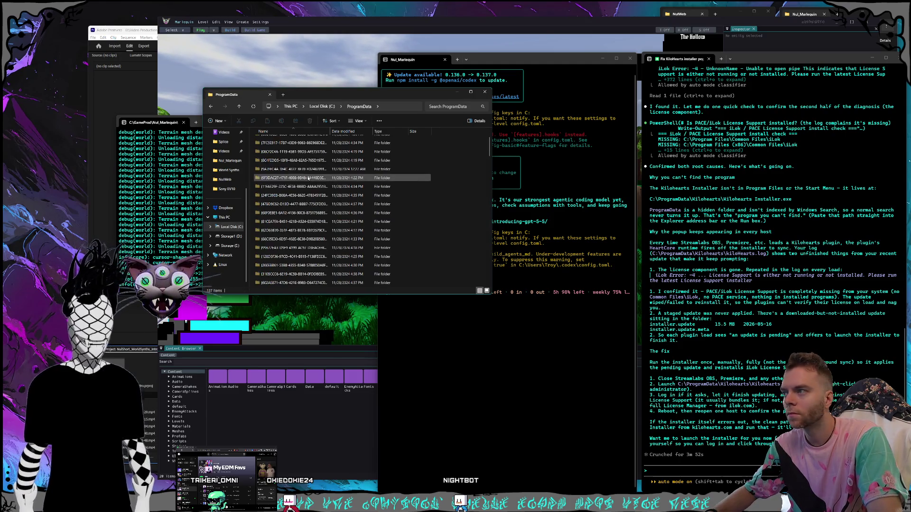
{"action": "scroll", "coordinate": [306, 188], "scroll_direction": "down", "scroll_amount": 10}
{"action": "scroll", "coordinate": [311, 190], "scroll_direction": "up", "scroll_amount": 5}
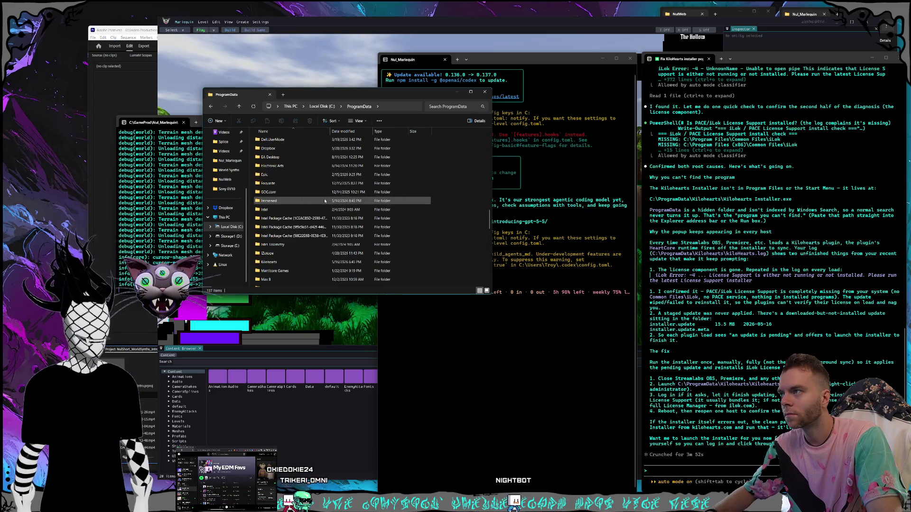
{"action": "scroll", "coordinate": [298, 190], "scroll_direction": "up", "scroll_amount": 2}
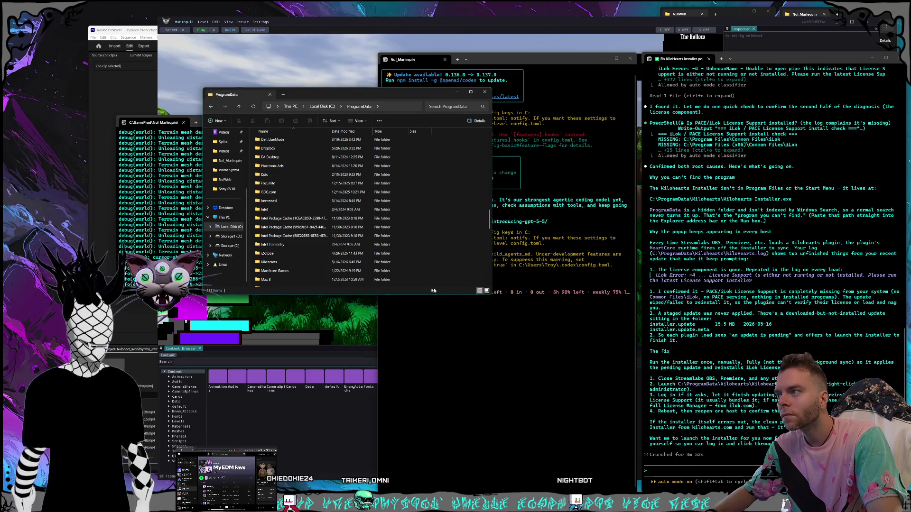
{"action": "double_click", "coordinate": [284, 262]}
{"action": "scroll", "coordinate": [302, 191], "scroll_direction": "down", "scroll_amount": 2}
{"action": "double_click", "coordinate": [297, 201]}
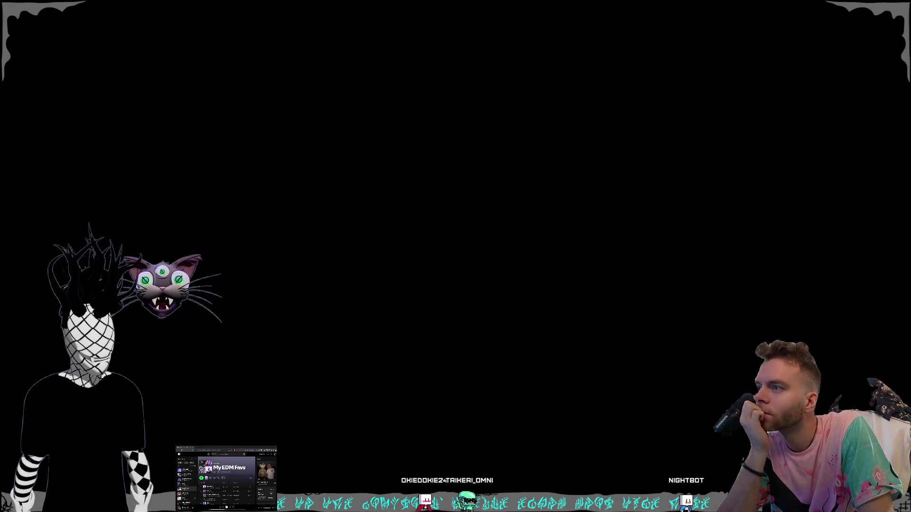
Step: Approve the admin prompt, enlarge the Kilohearts Installer, and view its Update page showing 2.4.6
{"action": "left_click", "coordinate": [430, 295]}
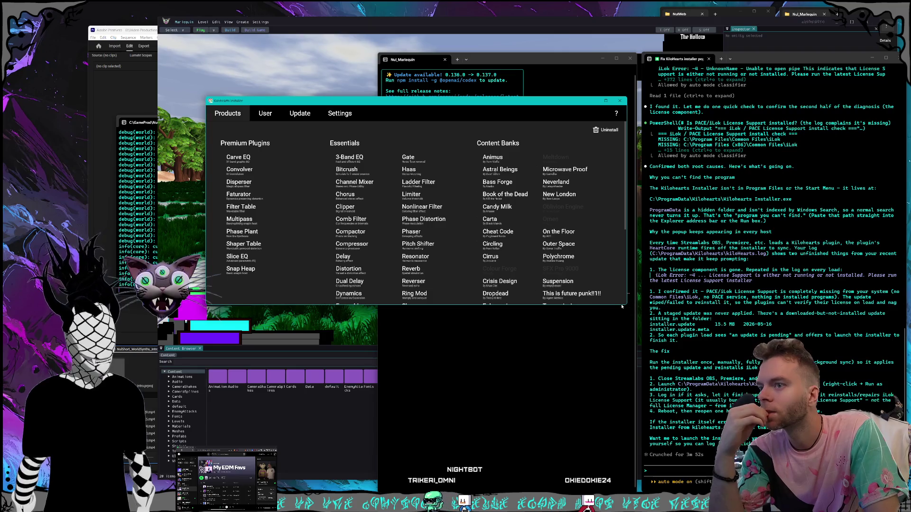
{"action": "left_click_drag", "start_coordinate": [625, 306], "coordinate": [684, 441]}
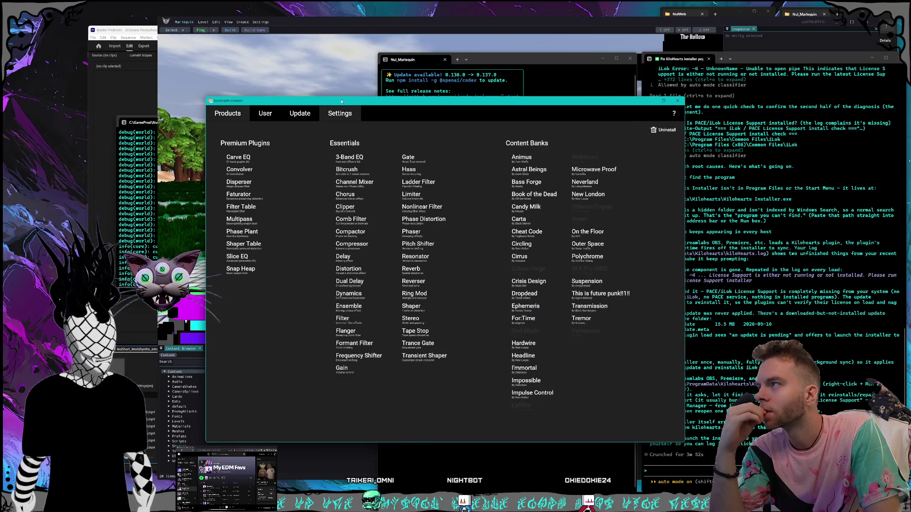
{"action": "left_click", "coordinate": [300, 113]}
{"action": "left_click_drag", "start_coordinate": [343, 101], "coordinate": [342, 82]}
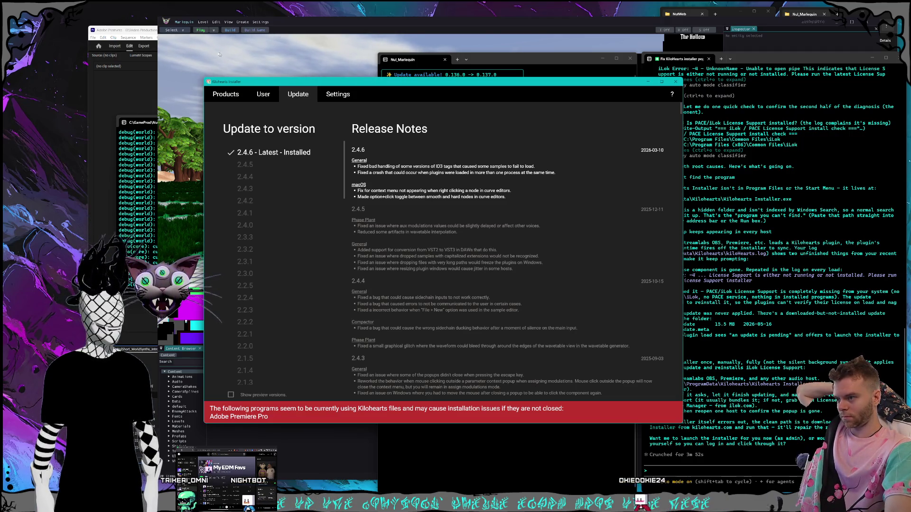
{"action": "left_click", "coordinate": [152, 32]}
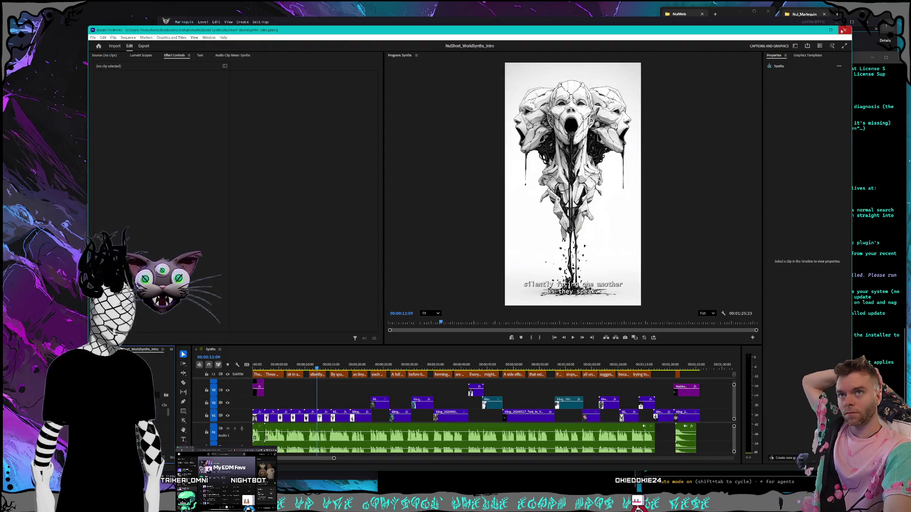
Step: Close Adobe Premiere Pro and return to the installer's Update page
{"action": "key", "text": "alt+Tab"}
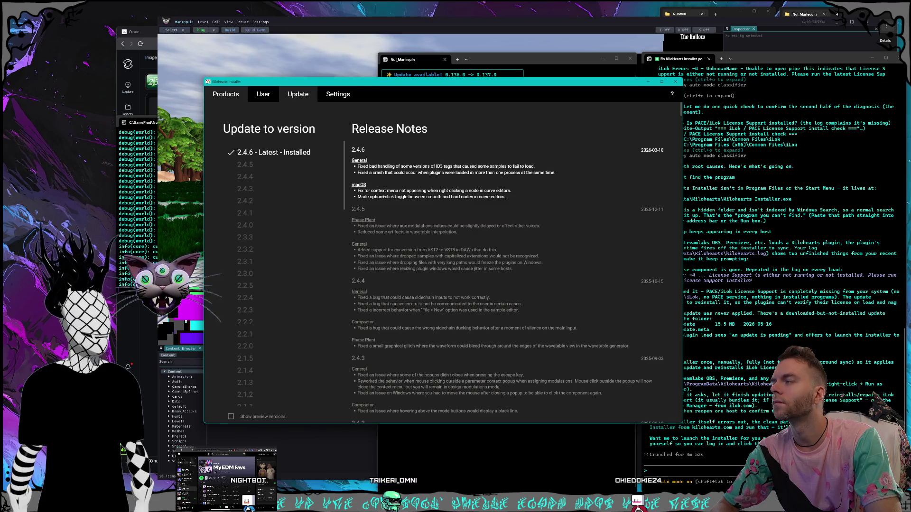
{"action": "left_click", "coordinate": [85, 94]}
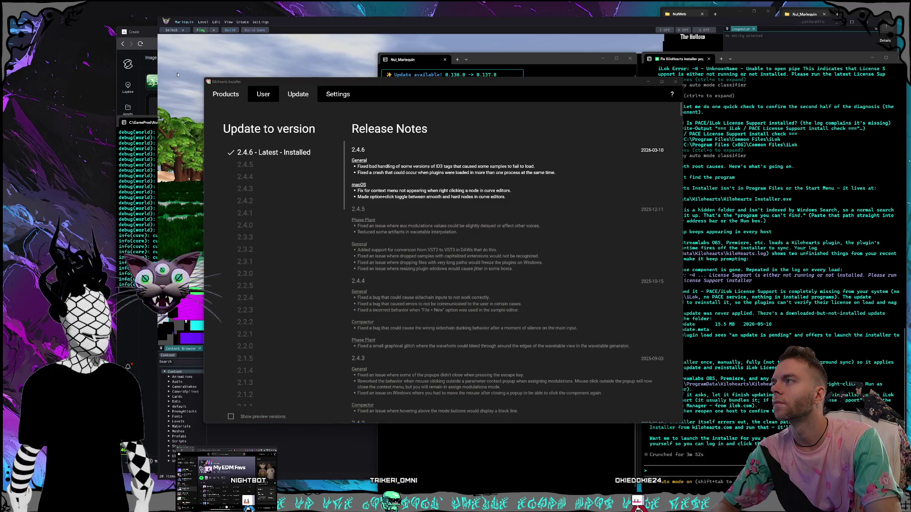
Step: Send the assistant a screenshot of the Update page with 'it shows that im up to date'
{"action": "key", "text": "alt+Tab"}
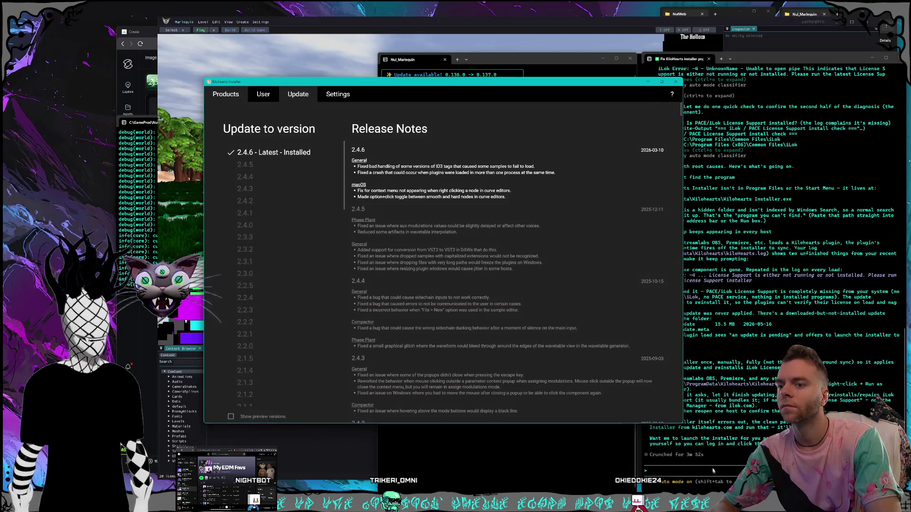
{"action": "left_click", "coordinate": [713, 471]}
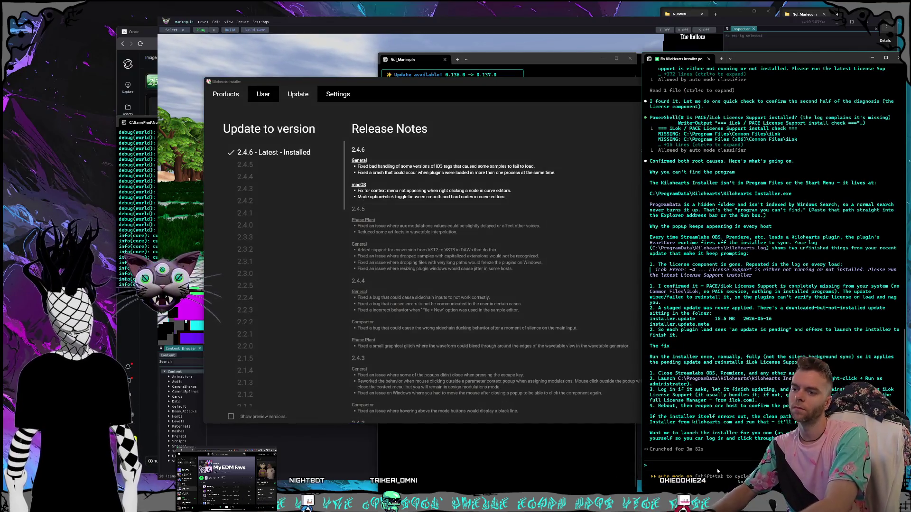
{"action": "key", "text": "ctrl+v"}
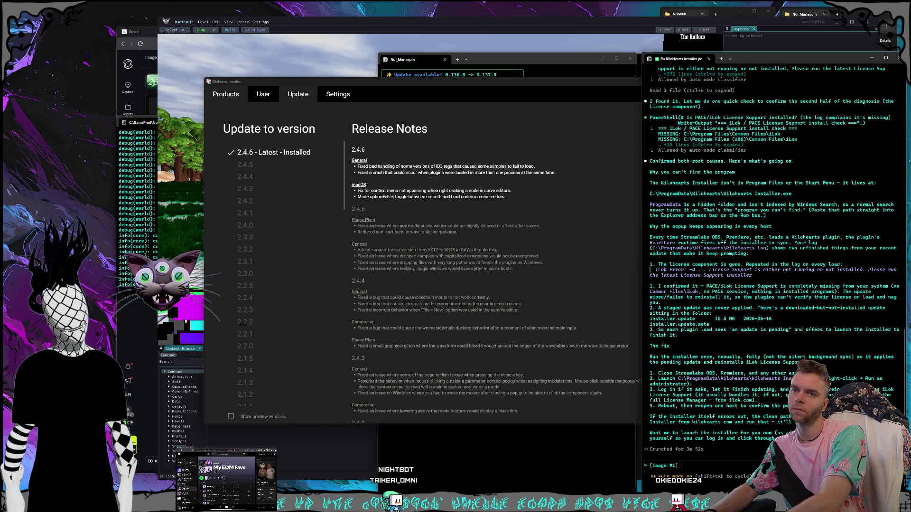
{"action": "type", "text": "pd"}
{"action": "key", "text": "BackSpace"}
{"action": "type", "text": "to dat"}
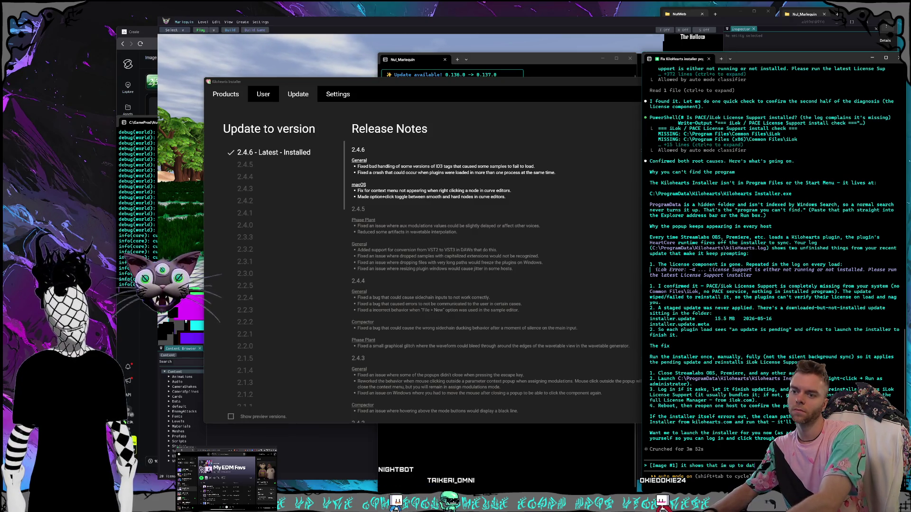
{"action": "key", "text": "Return"}
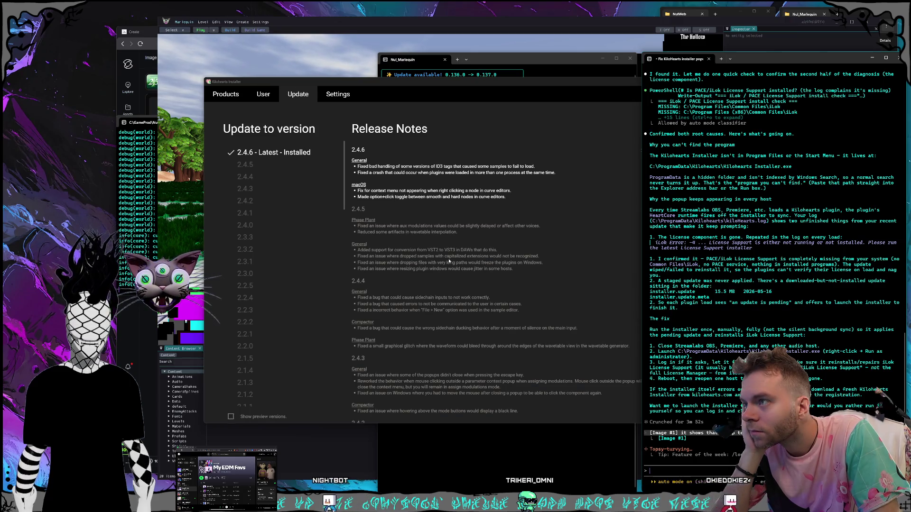
Step: Scroll through the assistant's reply, then view the installer's User page
{"action": "scroll", "coordinate": [435, 252], "scroll_direction": "down", "scroll_amount": 5}
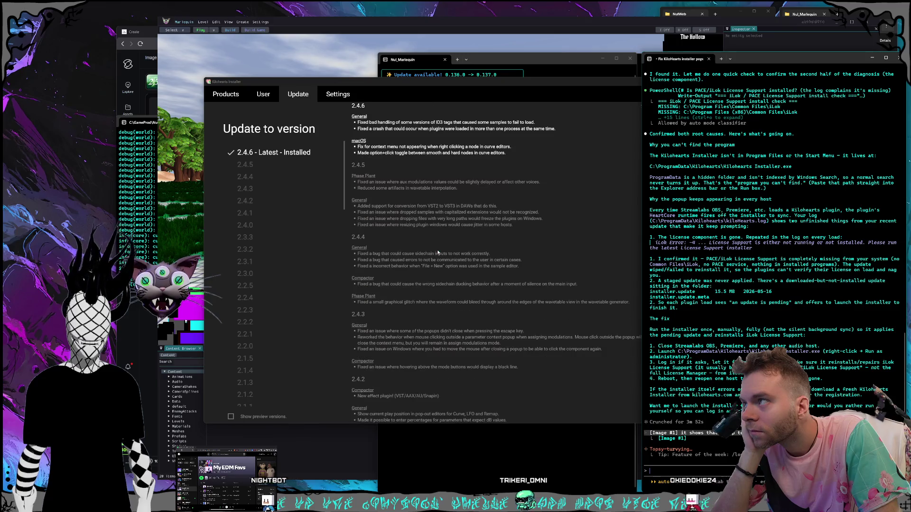
{"action": "scroll", "coordinate": [450, 253], "scroll_direction": "up", "scroll_amount": 5}
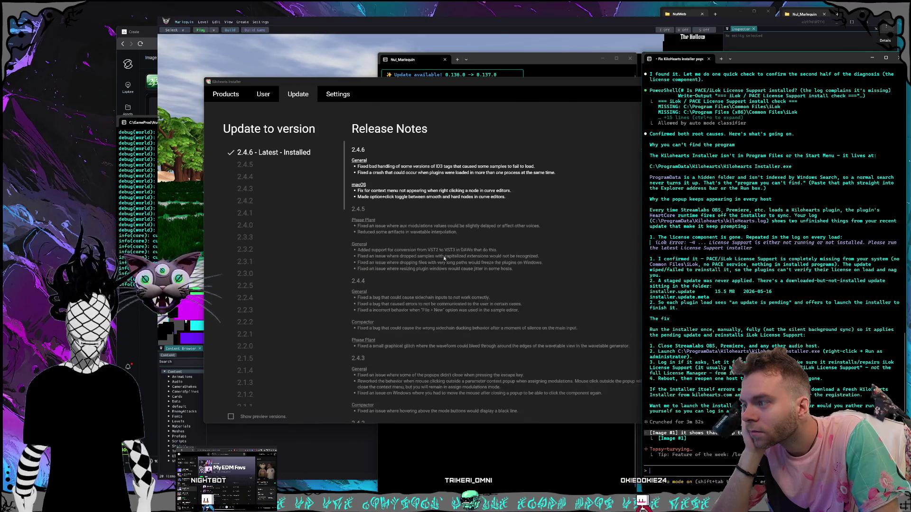
{"action": "scroll", "coordinate": [279, 184], "scroll_direction": "down", "scroll_amount": 1}
{"action": "scroll", "coordinate": [287, 185], "scroll_direction": "up", "scroll_amount": 1}
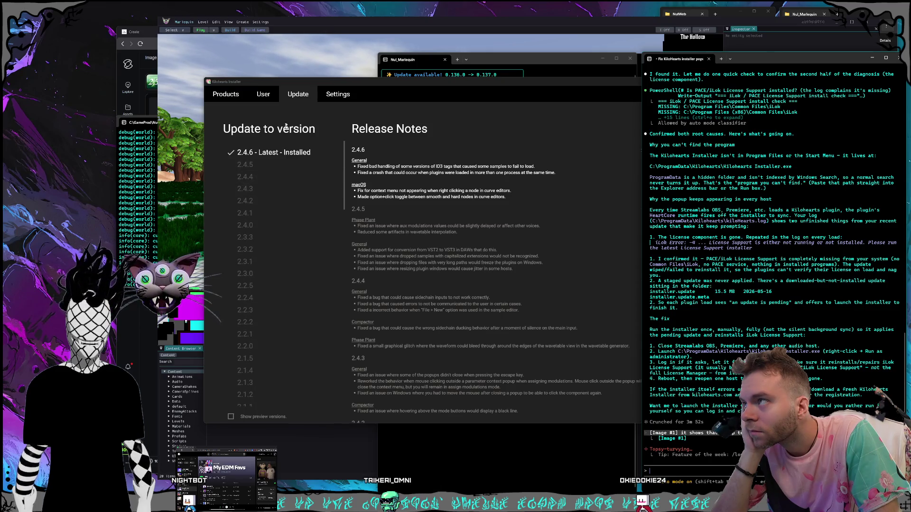
{"action": "left_click", "coordinate": [264, 94]}
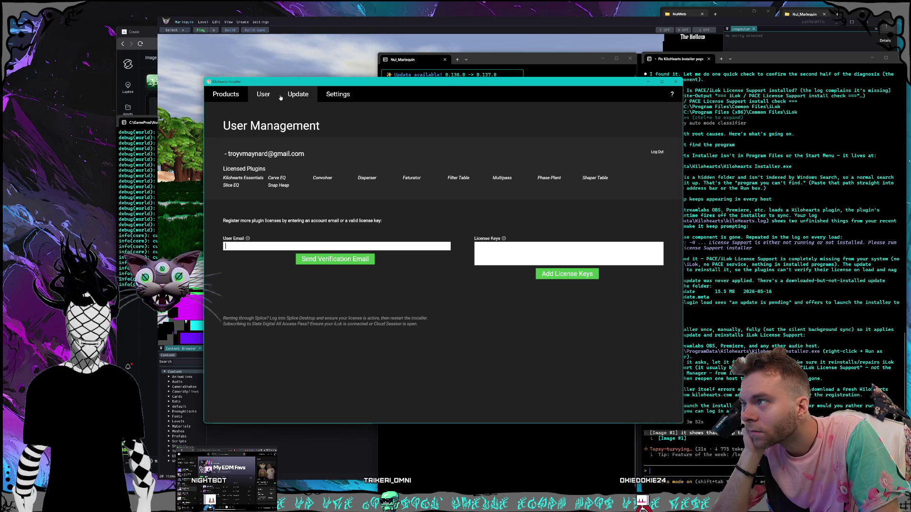
{"action": "mouse_move", "coordinate": [307, 85]}
{"action": "left_mouse_down"}
{"action": "mouse_move", "coordinate": [347, 90]}
{"action": "mouse_move", "coordinate": [225, 43]}
{"action": "left_mouse_up"}
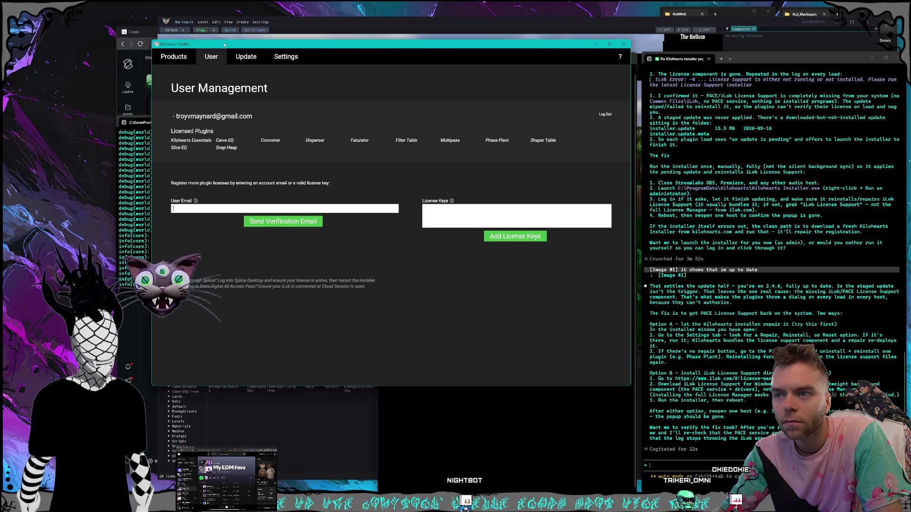
Step: View the installer's Settings page and copy the iLok license manager URL from the terminal
{"action": "left_click", "coordinate": [286, 57]}
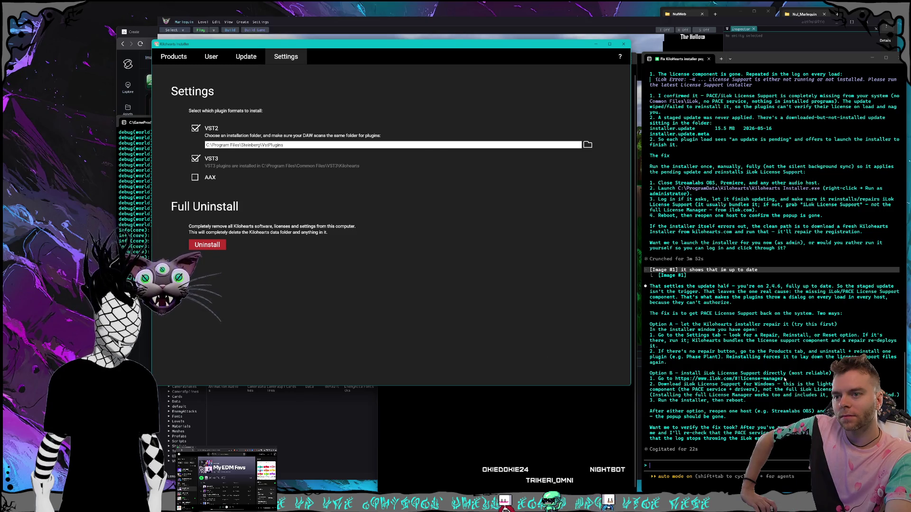
{"action": "left_click_drag", "start_coordinate": [783, 379], "coordinate": [677, 379]}
{"action": "key", "text": "ctrl+c"}
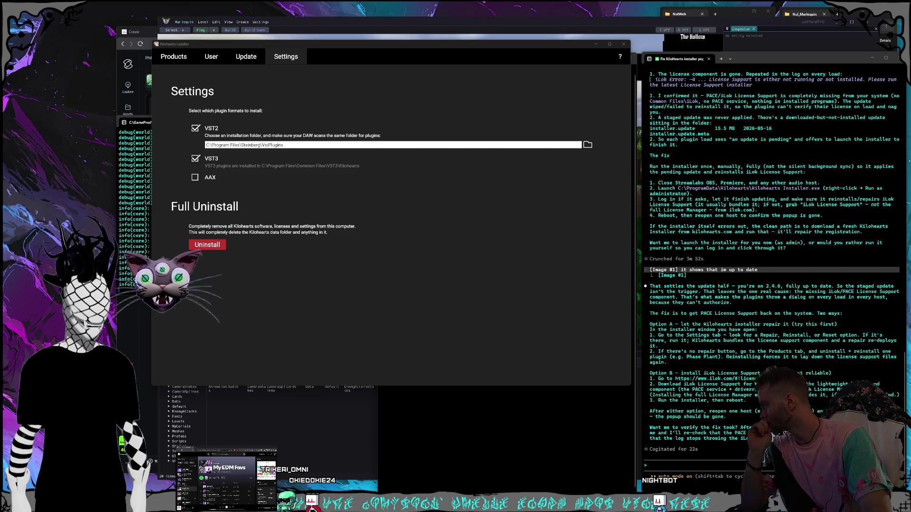
Step: Return to the installer and go through the User page back to Products
{"action": "left_click", "coordinate": [412, 250]}
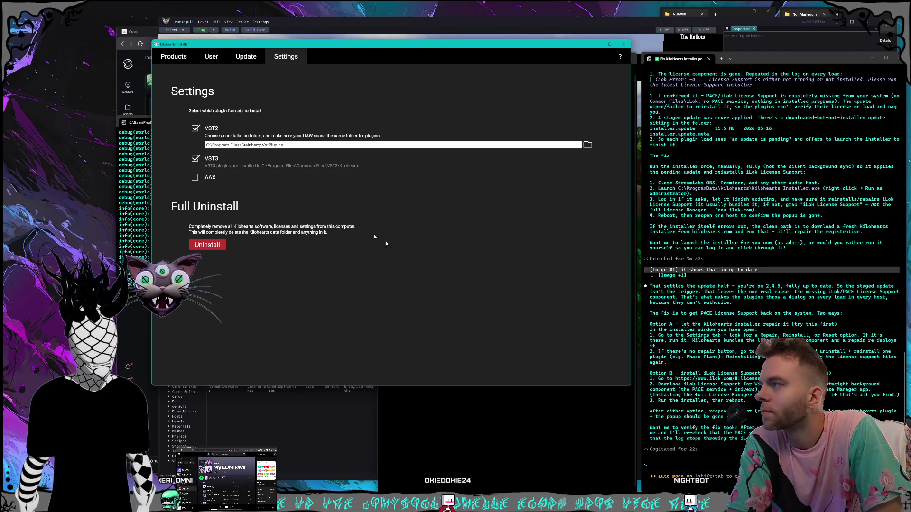
{"action": "left_click", "coordinate": [211, 56]}
{"action": "left_click", "coordinate": [174, 56]}
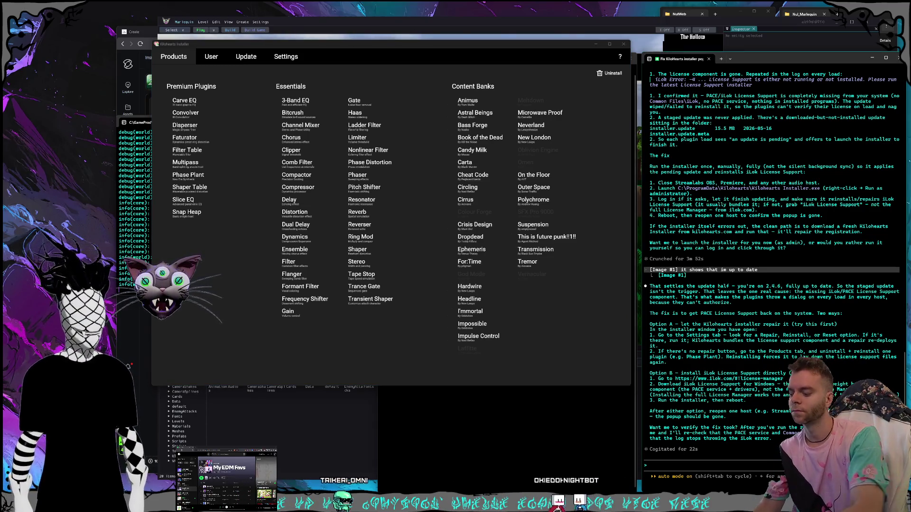
Step: Tell the assistant the installer only offers to uninstall everything, with no per-plugin option
{"action": "type", "text": "its either uni"}
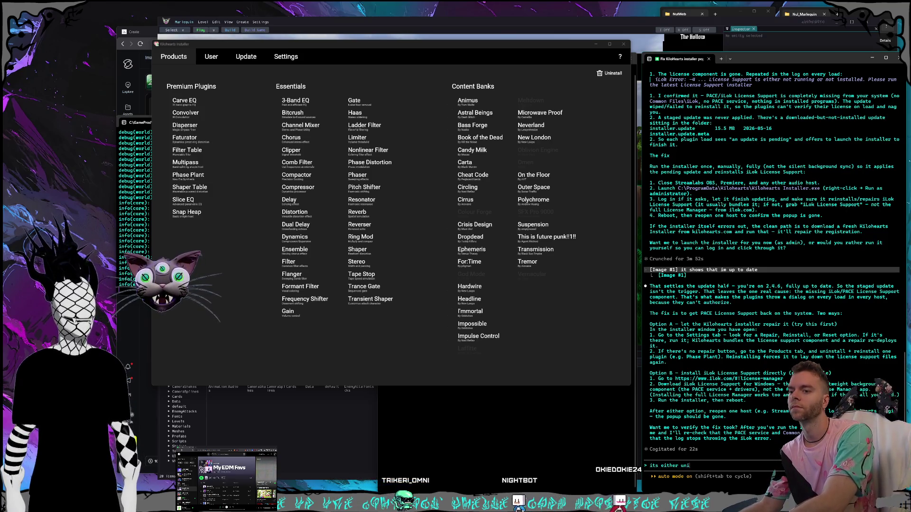
{"action": "type", "text": "nstall everything"}
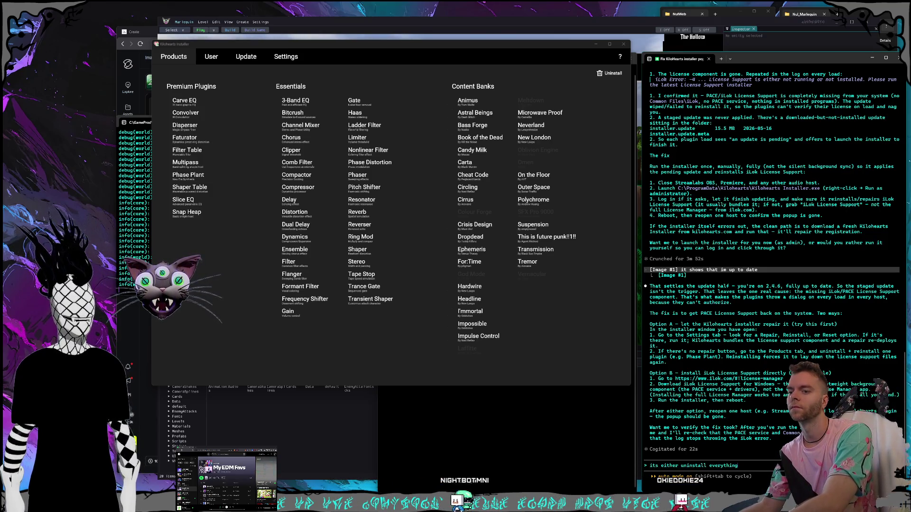
{"action": "key", "text": "BackSpace"}
{"action": "key", "text": "BackSpace"}
{"action": "key", "text": "BackSpace"}
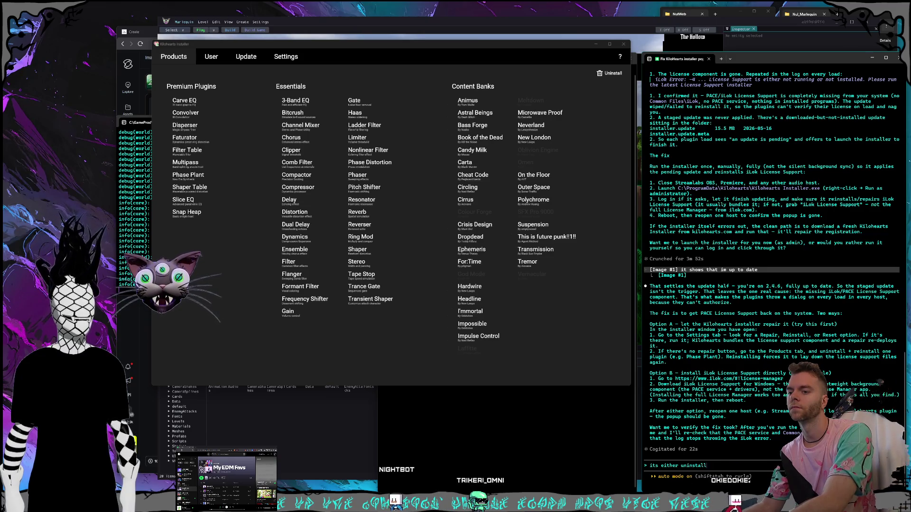
{"action": "key", "text": "BackSpace"}
{"action": "key", "text": "BackSpace"}
{"action": "key", "text": "BackSpace"}
{"action": "type", "text": "install everything theres no "}
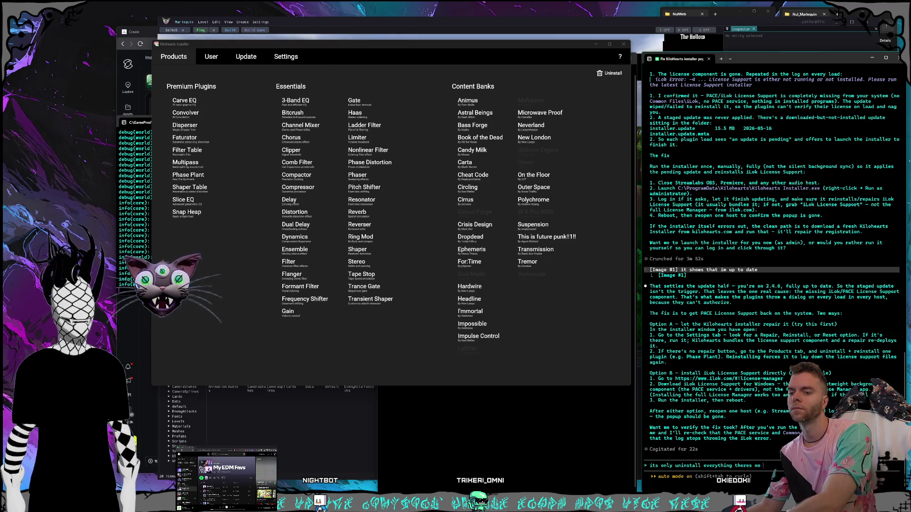
{"action": "type", "text": "ability"}
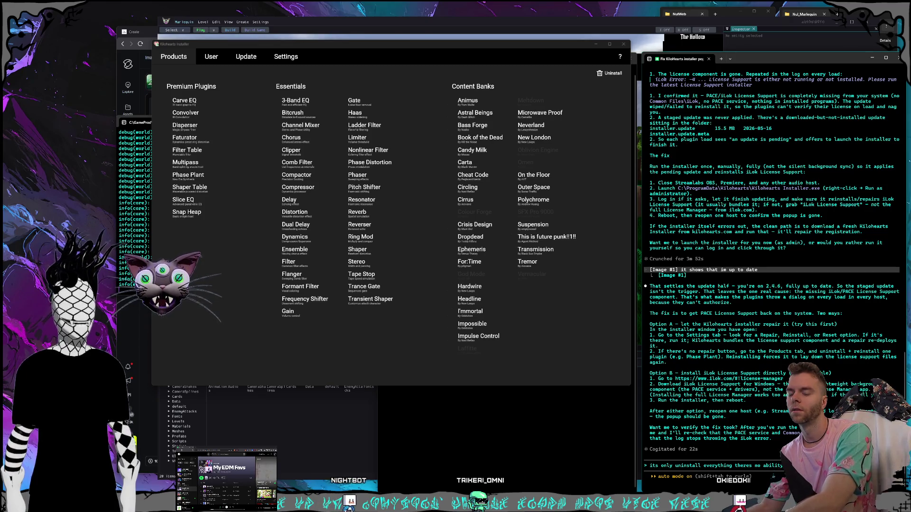
{"action": "key", "text": "Return"}
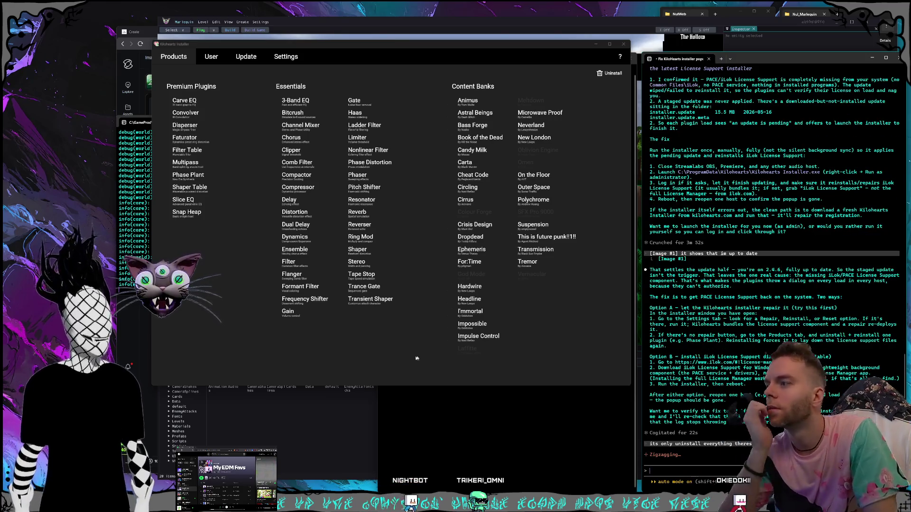
Step: Reposition the installer window, check the User page, and go back to Products
{"action": "left_click", "coordinate": [406, 357]}
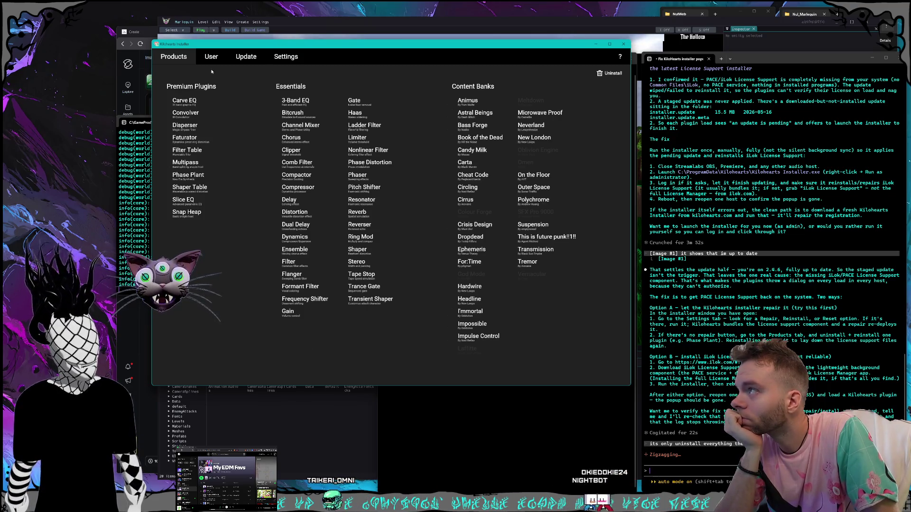
{"action": "left_click_drag", "start_coordinate": [209, 62], "coordinate": [244, 70]}
{"action": "left_click", "coordinate": [243, 66]}
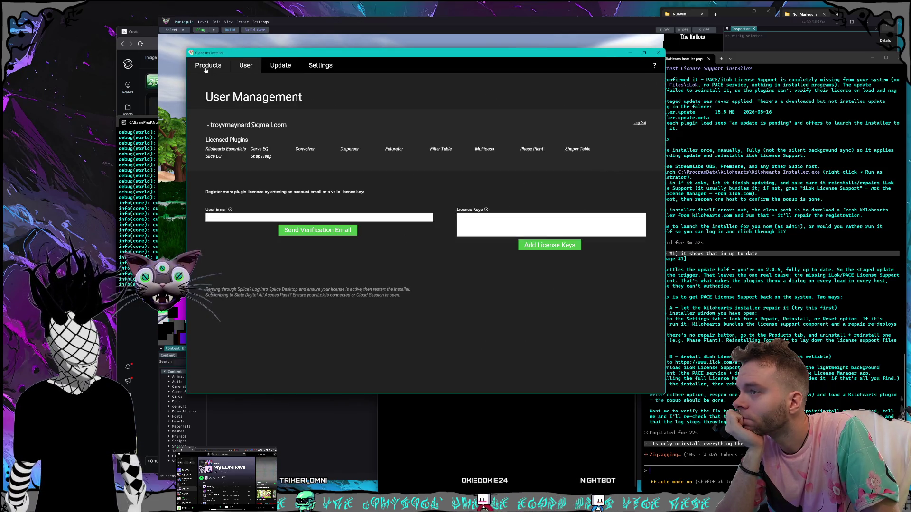
{"action": "left_click", "coordinate": [207, 67]}
Step: Shift the installer left, review its Settings page, and close the Kilohearts Installer
{"action": "mouse_move", "coordinate": [260, 53]}
{"action": "left_mouse_down"}
{"action": "mouse_move", "coordinate": [232, 34]}
{"action": "mouse_move", "coordinate": [200, 41]}
{"action": "mouse_move", "coordinate": [220, 48]}
{"action": "left_mouse_up"}
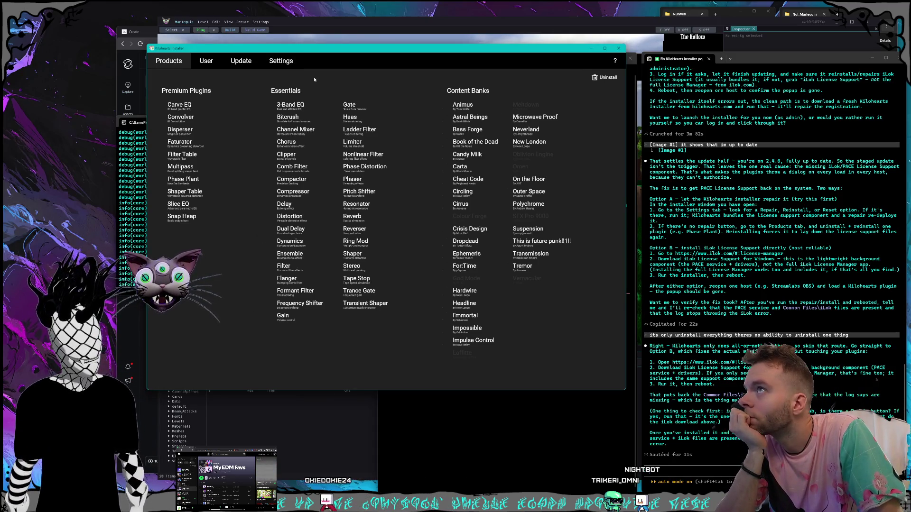
{"action": "left_click", "coordinate": [280, 63]}
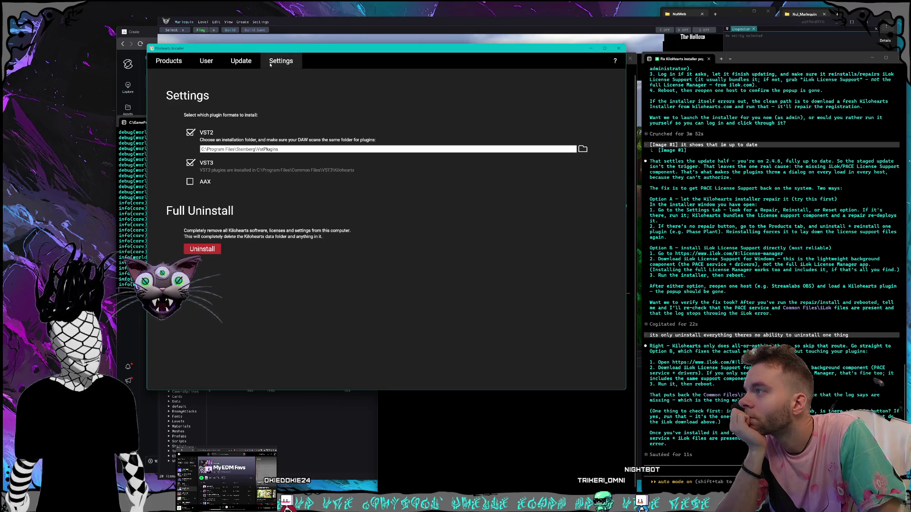
{"action": "key", "text": "alt+F4"}
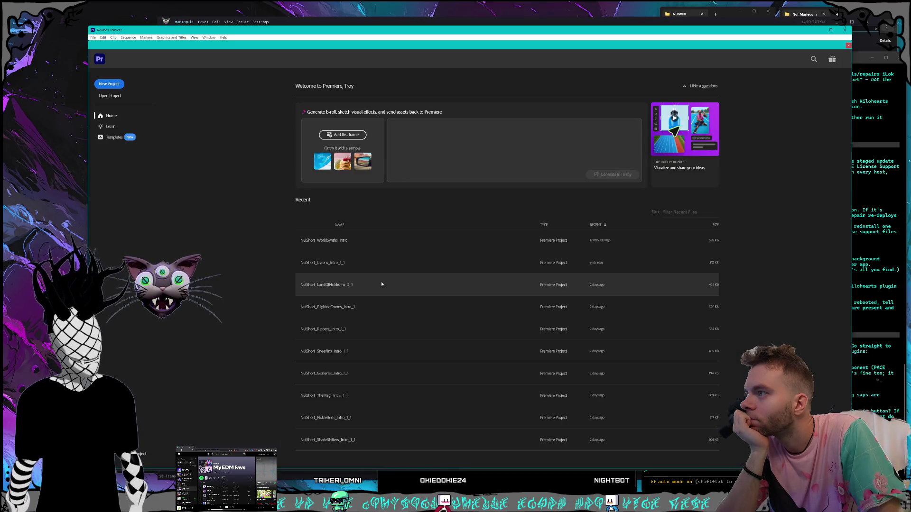
Step: Open NulShort_WorldSynths_Intro from Recent and dismiss the three AMD Adrenalin warnings
{"action": "left_click", "coordinate": [328, 242]}
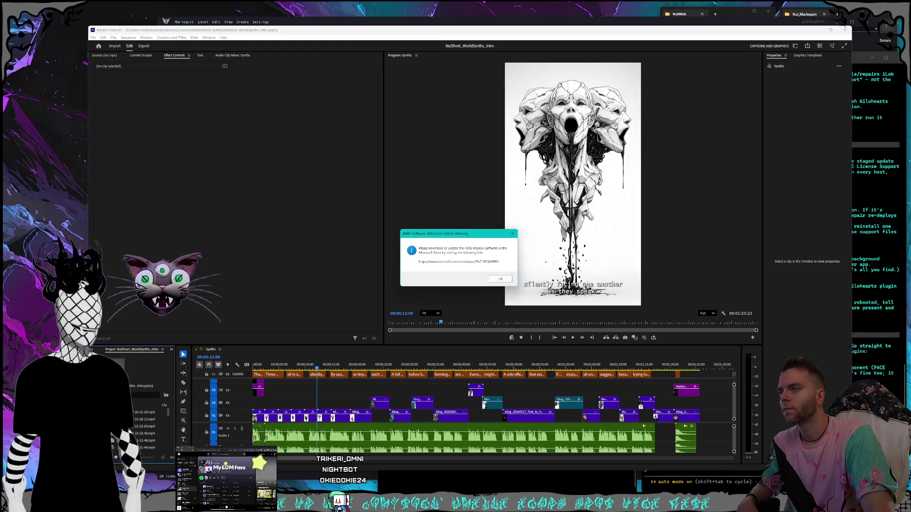
{"action": "left_click", "coordinate": [495, 280]}
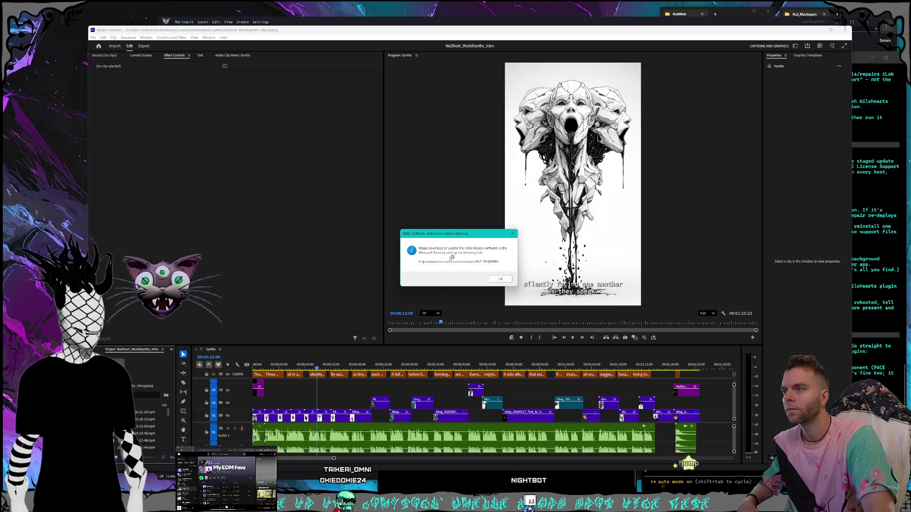
{"action": "left_click", "coordinate": [500, 279]}
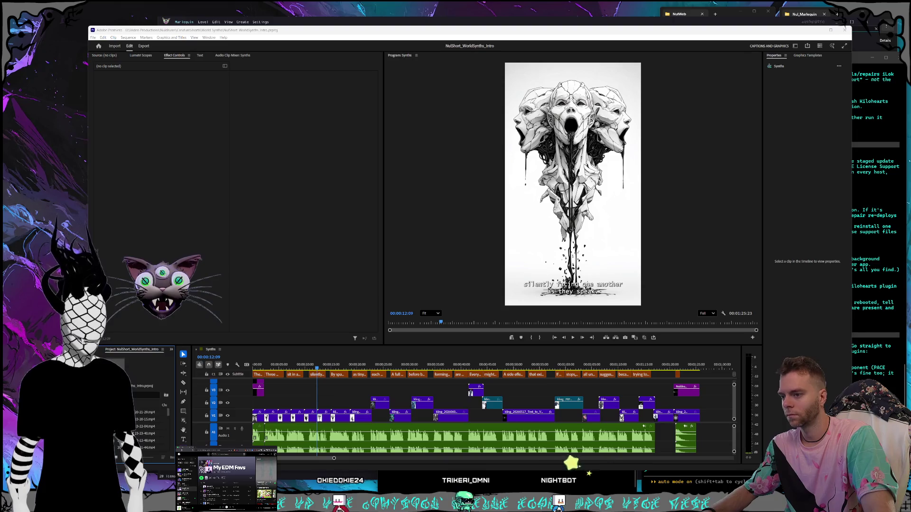
{"action": "mouse_move", "coordinate": [506, 503]}
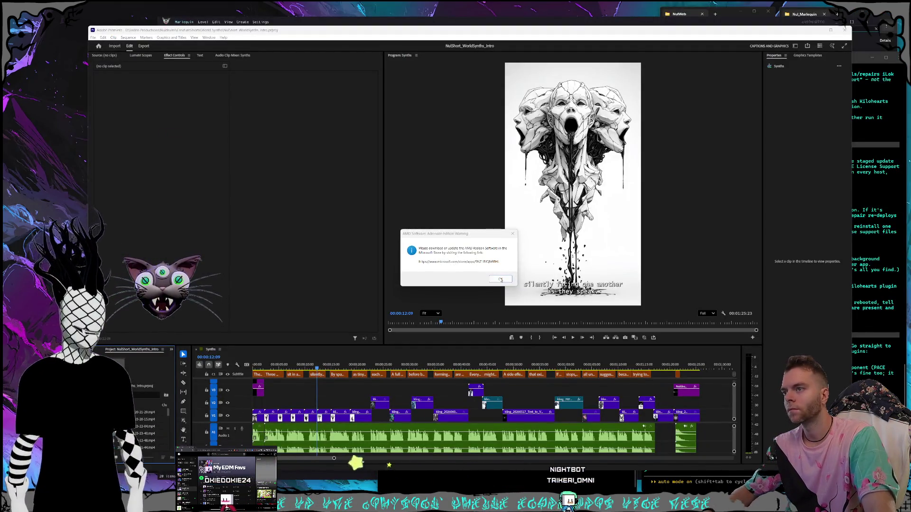
{"action": "left_click", "coordinate": [500, 280]}
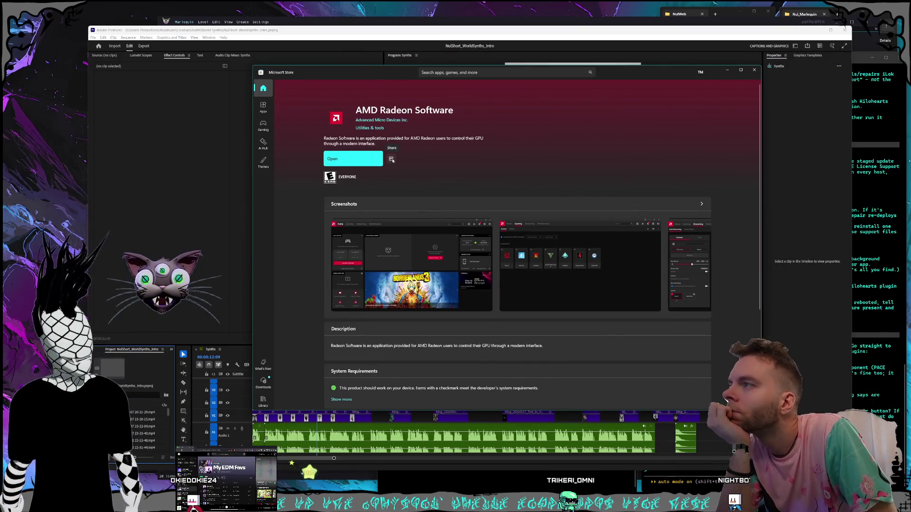
Step: Scroll through the AMD Radeon Software Store page and search Start for 'radeon'
{"action": "scroll", "coordinate": [429, 242], "scroll_direction": "down", "scroll_amount": 2}
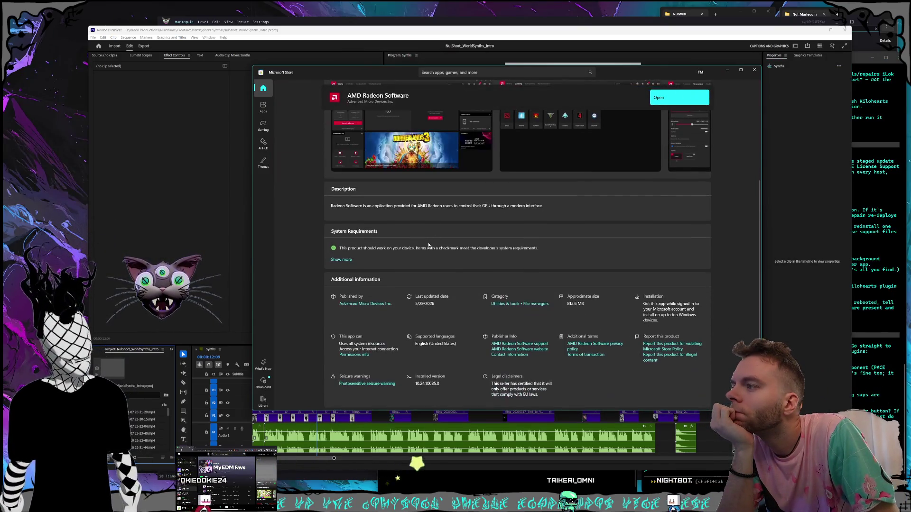
{"action": "scroll", "coordinate": [429, 242], "scroll_direction": "up", "scroll_amount": 2}
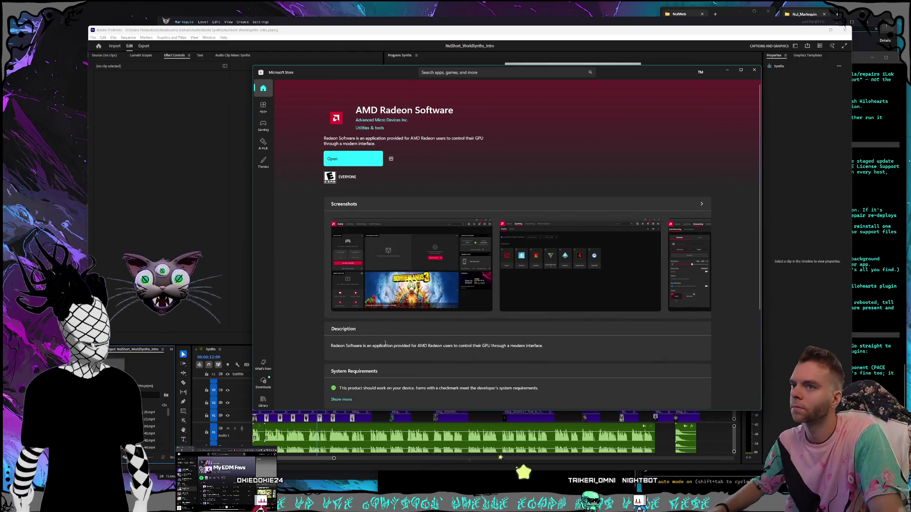
{"action": "type", "text": "radeon"}
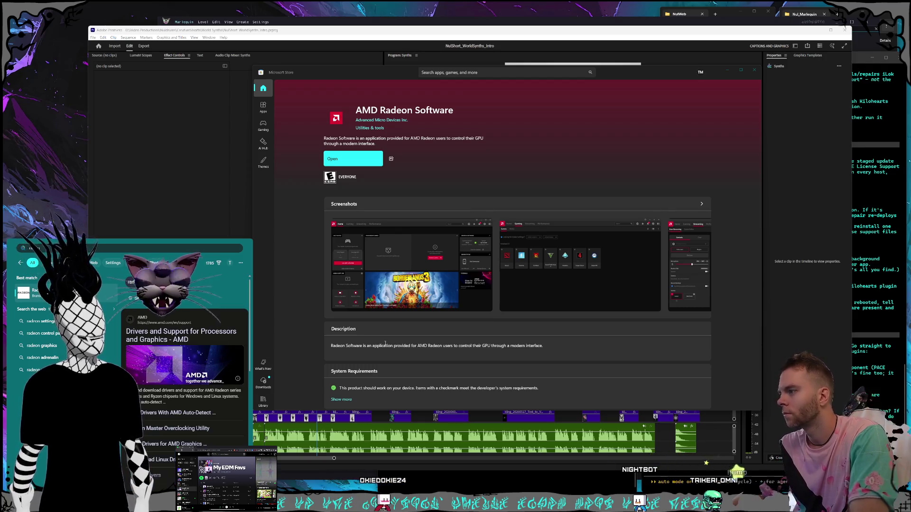
{"action": "key", "text": "BackSpace"}
{"action": "key", "text": "BackSpace"}
{"action": "key", "text": "BackSpace"}
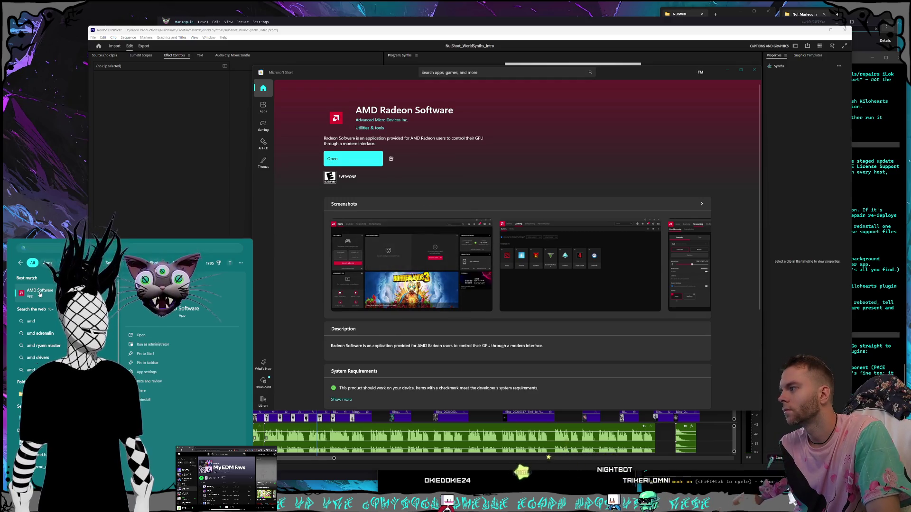
{"action": "left_click", "coordinate": [385, 345]}
Step: Close the Microsoft Store window and bring the Marlequin editor back to the front
{"action": "left_click", "coordinate": [498, 284]}
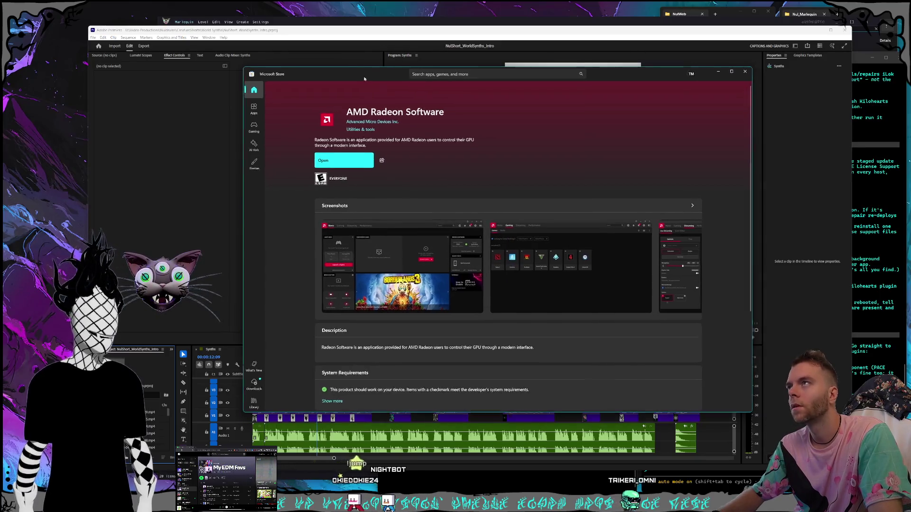
{"action": "left_click_drag", "start_coordinate": [467, 72], "coordinate": [456, 74]}
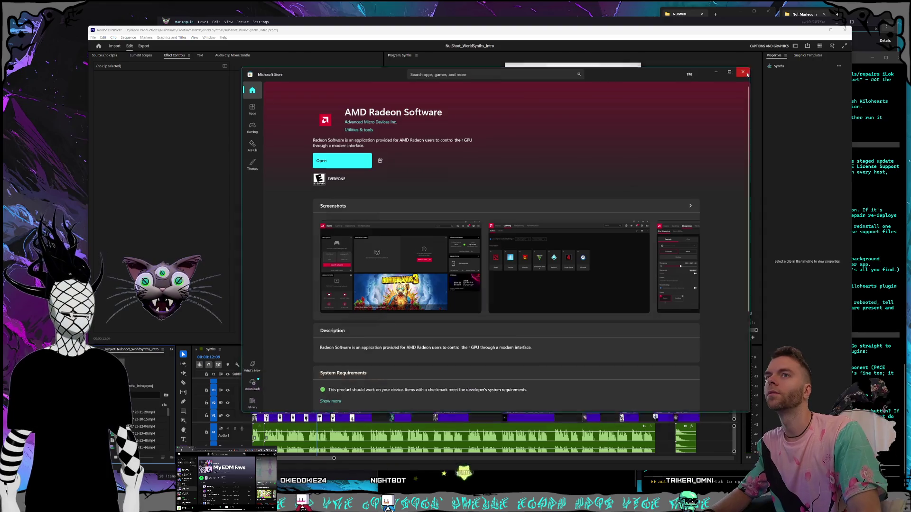
{"action": "left_click", "coordinate": [361, 52]}
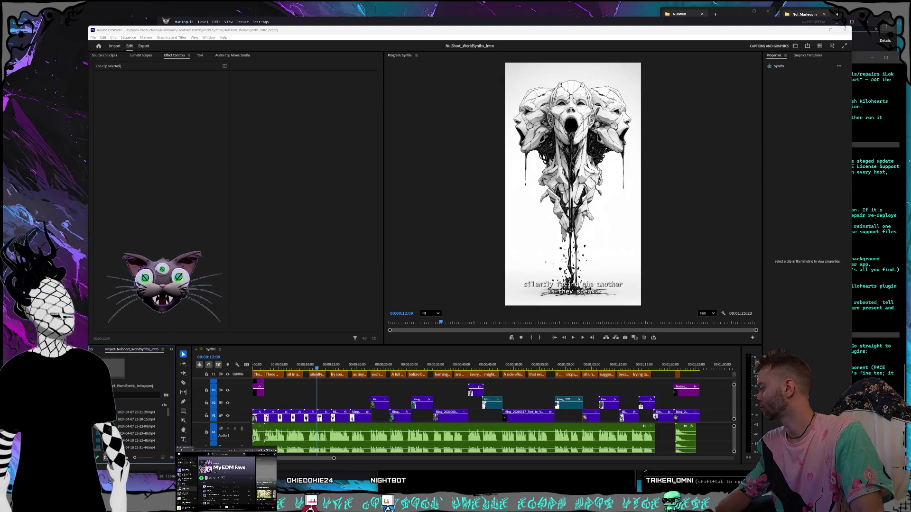
{"action": "mouse_move", "coordinate": [322, 35]}
{"action": "left_mouse_down"}
{"action": "mouse_move", "coordinate": [316, 40]}
{"action": "mouse_move", "coordinate": [329, 17]}
{"action": "left_mouse_up"}
{"action": "left_click", "coordinate": [345, 24]}
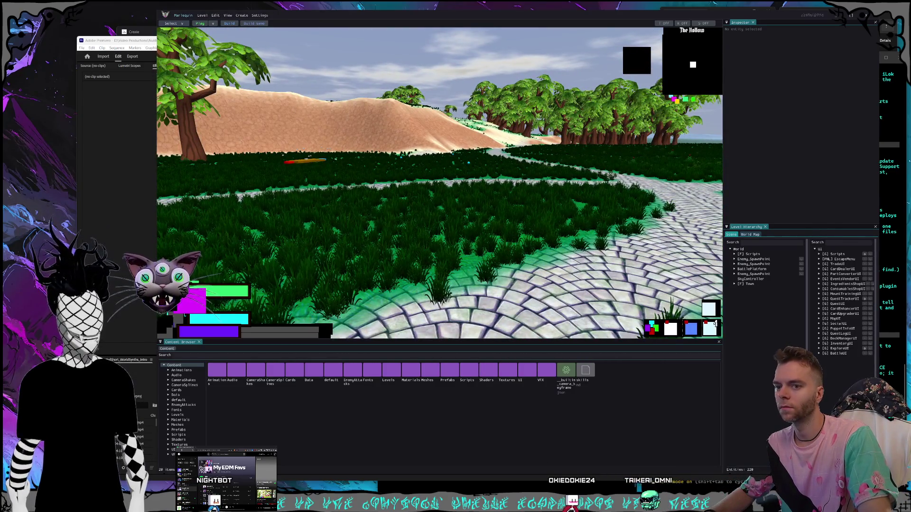
Step: Exit the Claude session in the terminal and change into the GameProd Nul_Marlequin project folder
{"action": "left_click", "coordinate": [572, 501]}
{"action": "key", "text": "ctrl+c"}
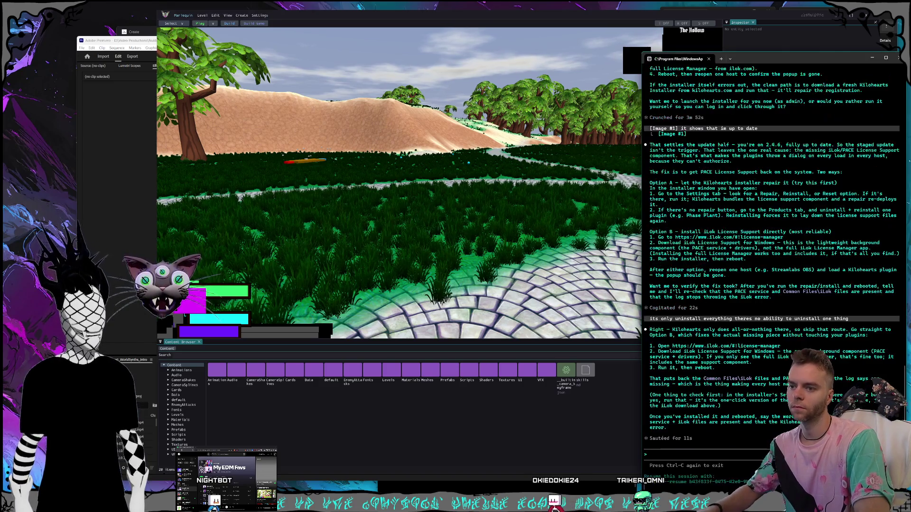
{"action": "type", "text": "cd gam"}
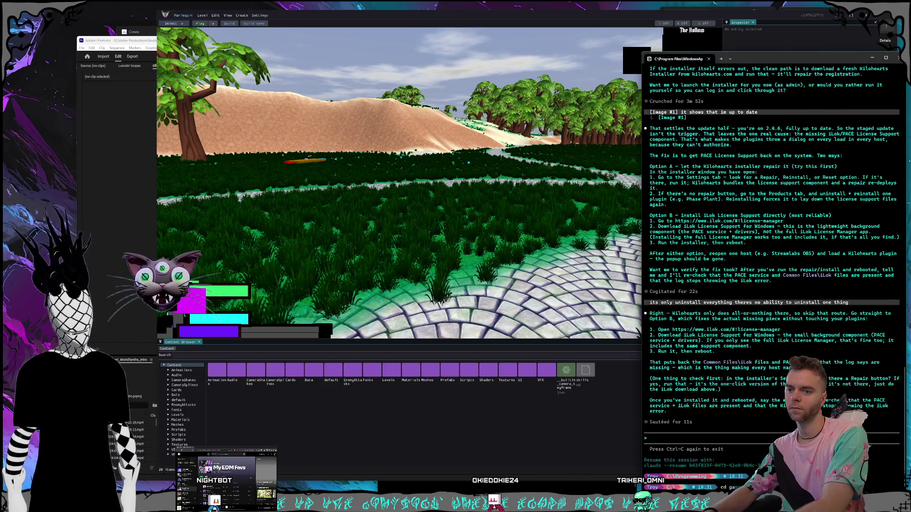
{"action": "type", "text": "eprod"}
{"action": "key", "text": "Return"}
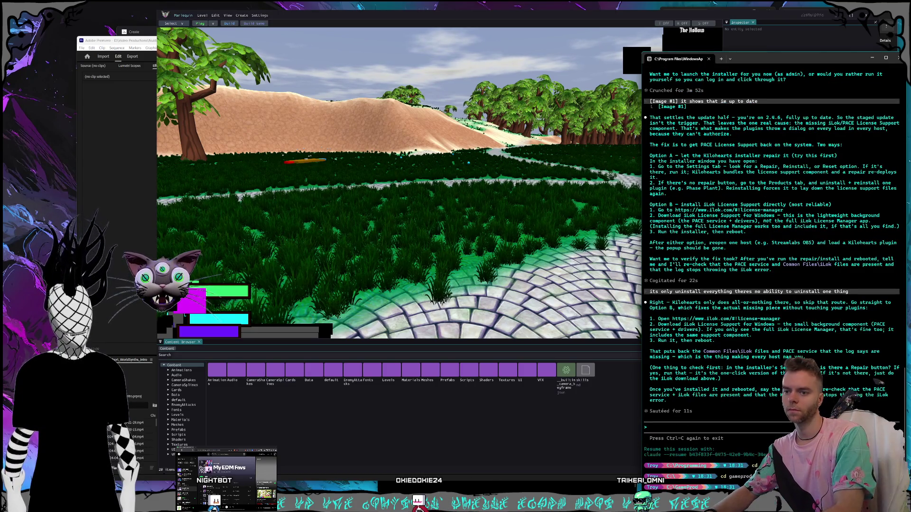
{"action": "key", "text": "Return"}
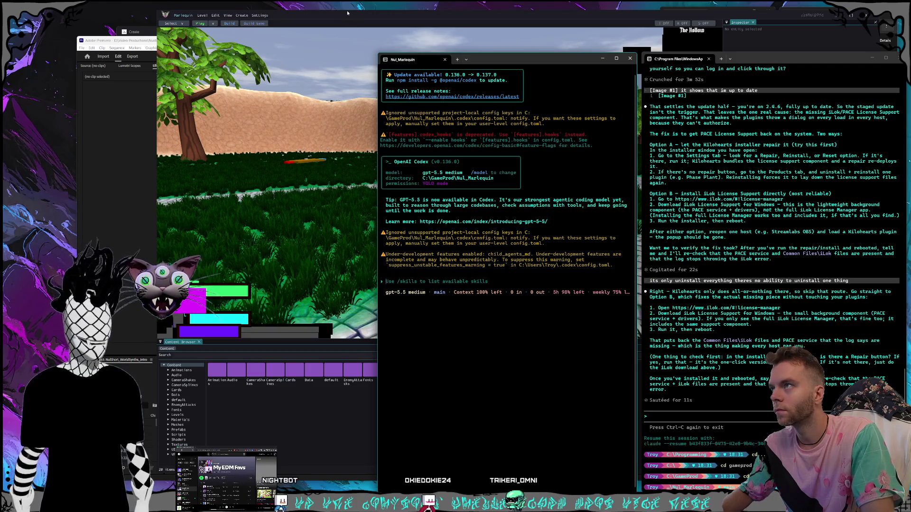
Step: Fly the editor camera forward along the path, toward the dune and back with W, A, D
{"action": "left_click", "coordinate": [348, 33]}
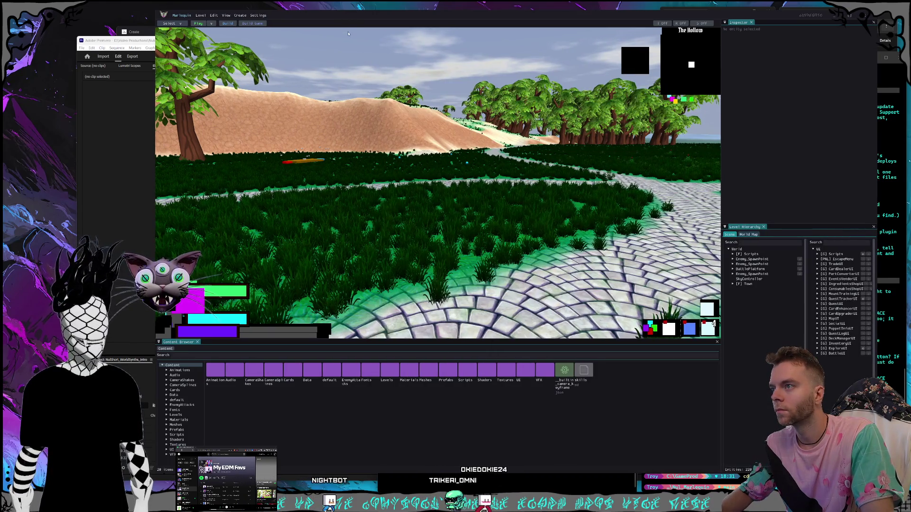
{"action": "key", "text": "w"}
{"action": "key", "text": "a"}
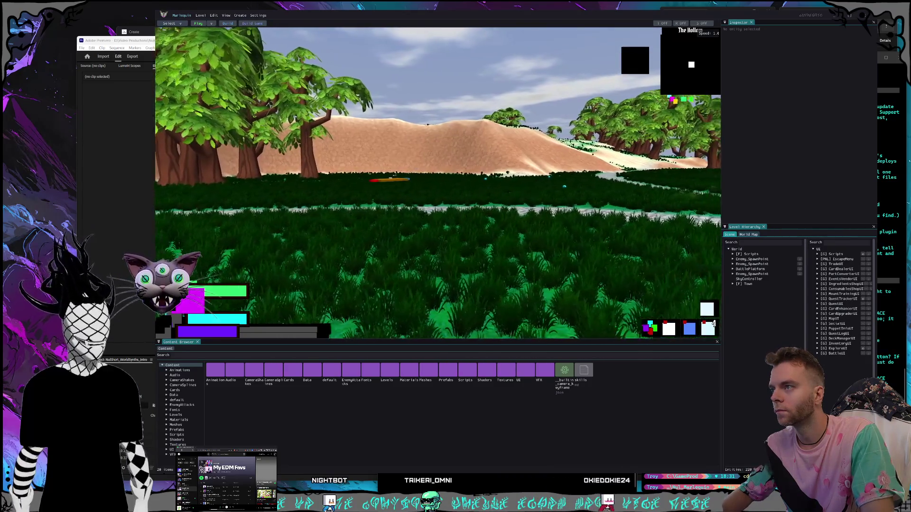
{"action": "key", "text": "d"}
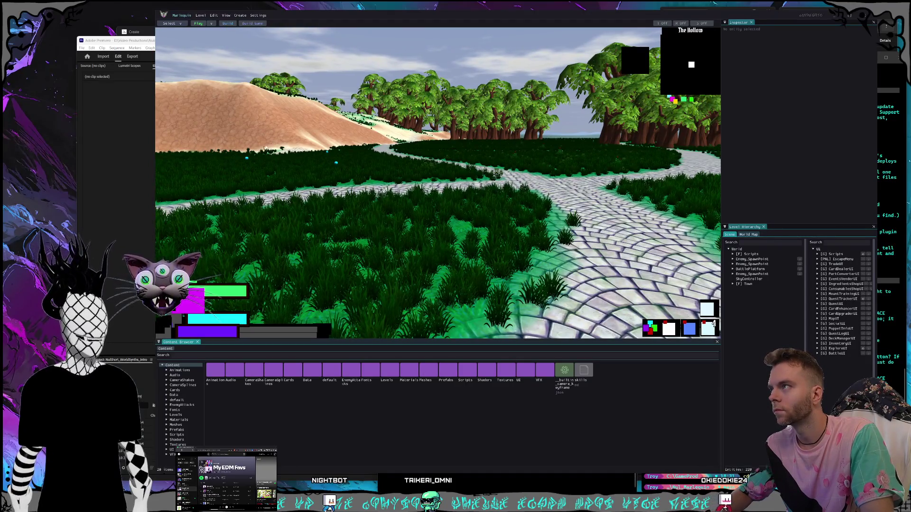
{"action": "left_click", "coordinate": [179, 23]}
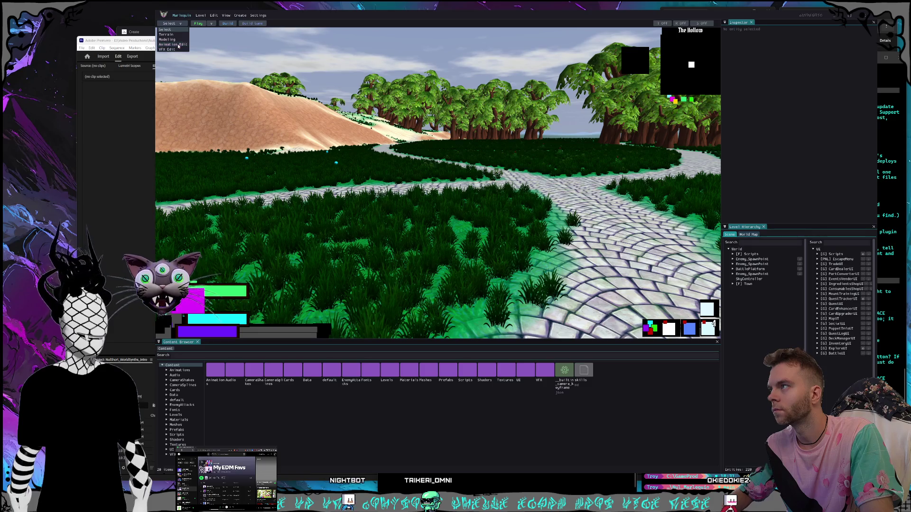
Step: Switch to animation editing and load the Player_Throw animation group from Animations > Groups
{"action": "left_click", "coordinate": [171, 44]}
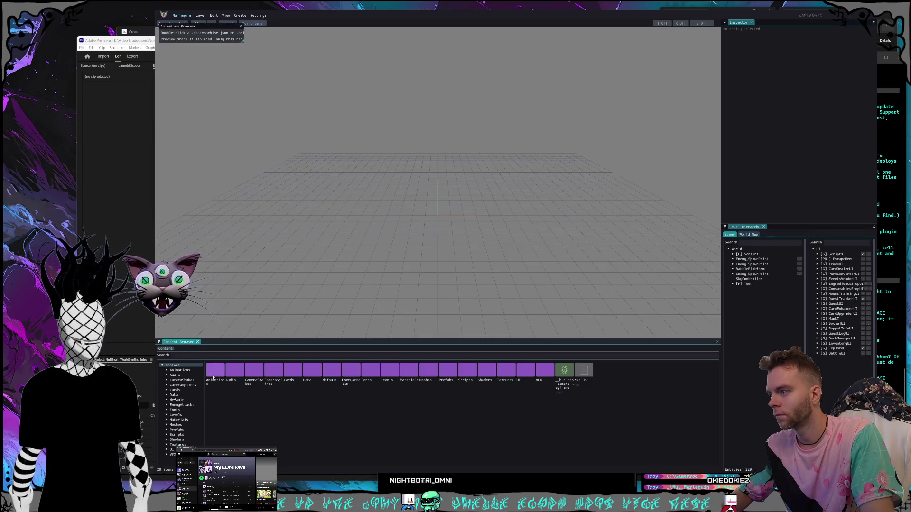
{"action": "left_click", "coordinate": [253, 370]}
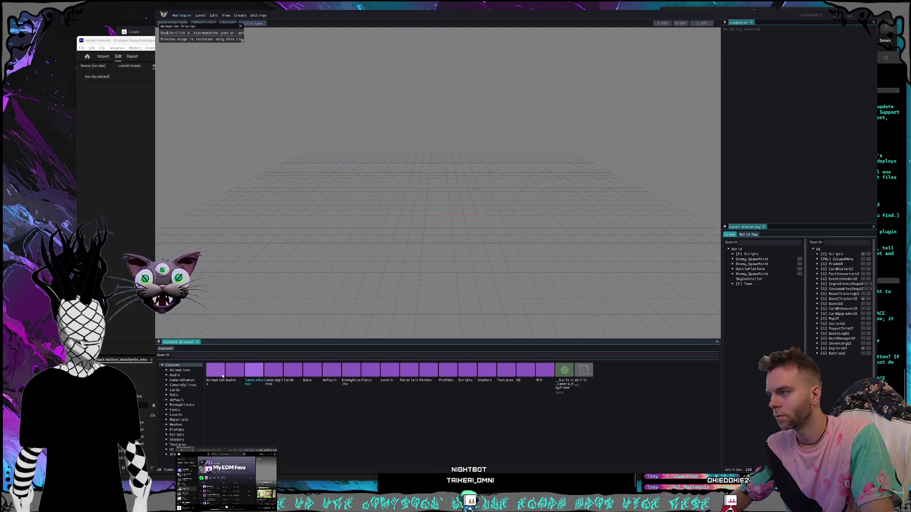
{"action": "double_click", "coordinate": [220, 375]}
{"action": "double_click", "coordinate": [219, 374]}
{"action": "double_click", "coordinate": [292, 370]}
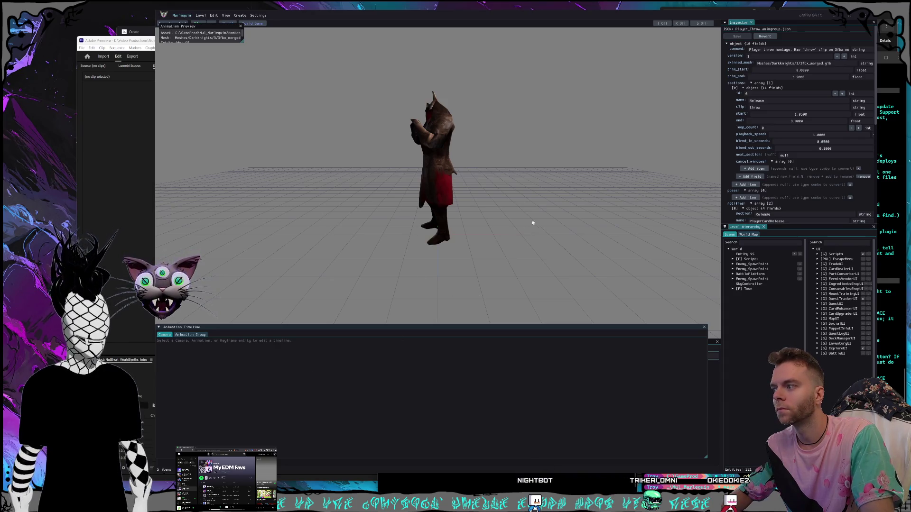
Step: Dock the Animation Timeline, set the playhead to frame 53, and enlarge it to show Sections, Notifies and Triggers
{"action": "mouse_move", "coordinate": [206, 327]}
{"action": "left_mouse_down"}
{"action": "mouse_move", "coordinate": [211, 367]}
{"action": "mouse_move", "coordinate": [199, 358]}
{"action": "left_mouse_up"}
{"action": "left_click", "coordinate": [192, 344]}
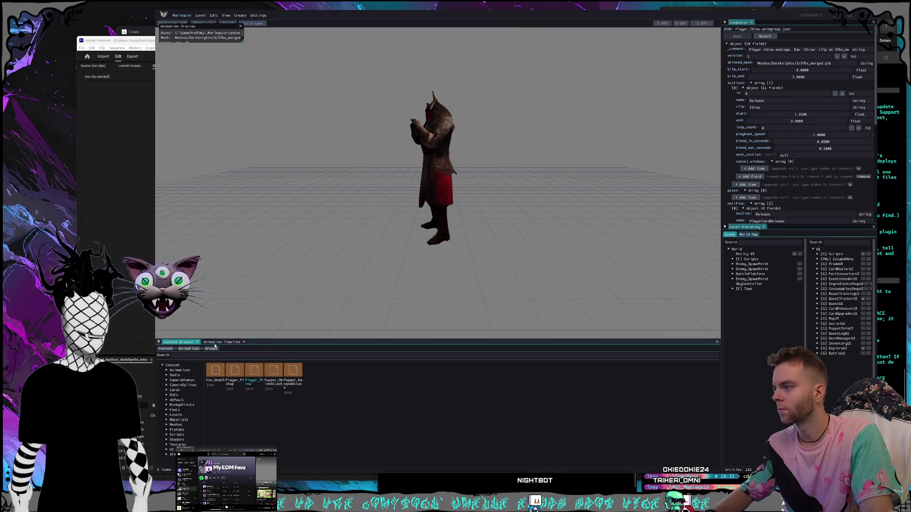
{"action": "left_click", "coordinate": [221, 342]}
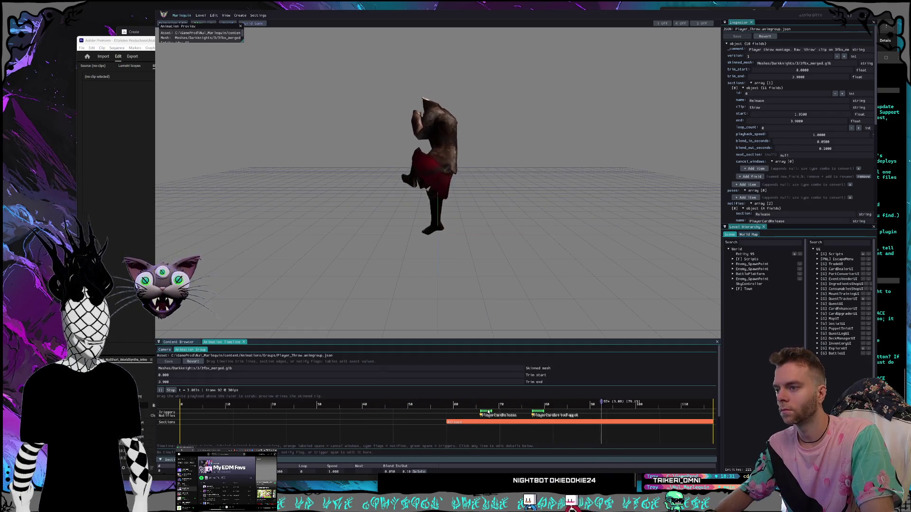
{"action": "left_click", "coordinate": [422, 402]}
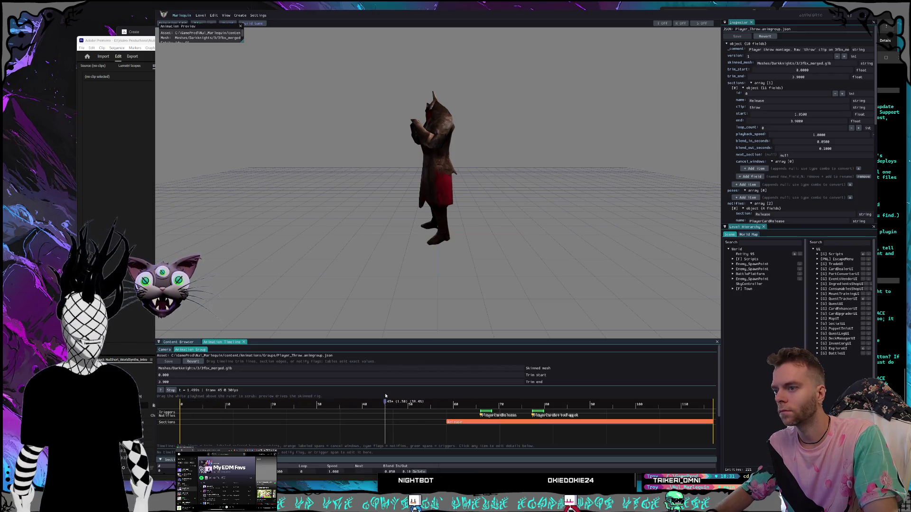
{"action": "left_click_drag", "start_coordinate": [463, 340], "coordinate": [463, 300]}
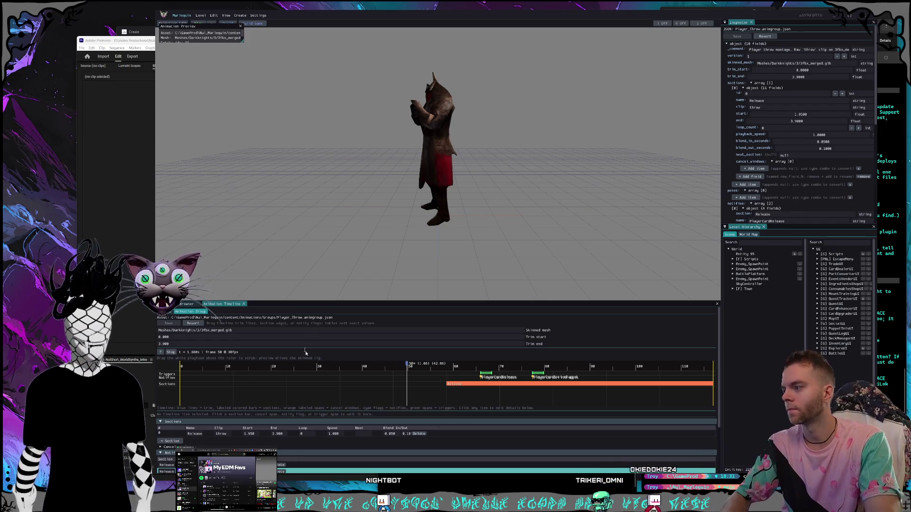
{"action": "left_click_drag", "start_coordinate": [345, 302], "coordinate": [351, 232]}
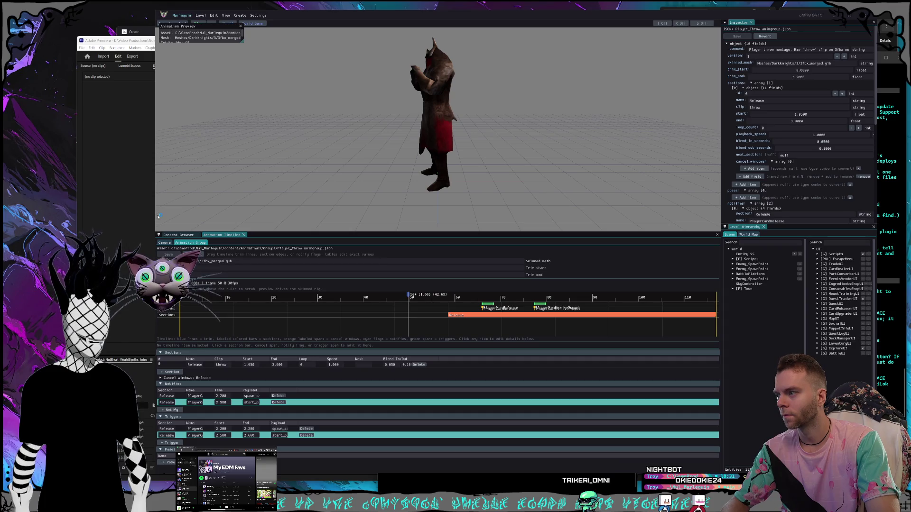
Step: Snip screenshots of the timeline area and the whole editor window, then return to the terminal
{"action": "key", "text": "super+shift+s"}
{"action": "mouse_move", "coordinate": [154, 215]}
{"action": "left_mouse_down"}
{"action": "mouse_move", "coordinate": [735, 485]}
{"action": "mouse_move", "coordinate": [731, 458]}
{"action": "mouse_move", "coordinate": [714, 450]}
{"action": "left_mouse_up"}
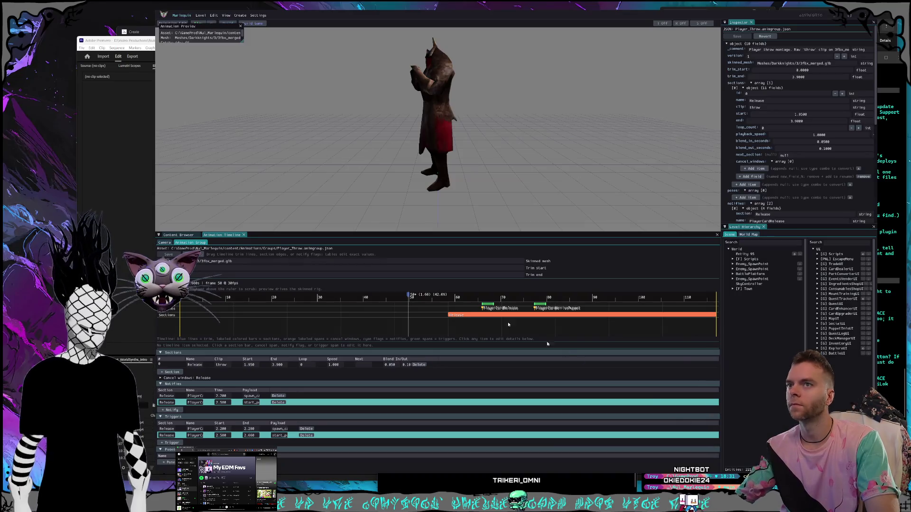
{"action": "key", "text": "super+shift+s"}
{"action": "mouse_move", "coordinate": [156, 15]}
{"action": "left_mouse_down"}
{"action": "mouse_move", "coordinate": [738, 459]}
{"action": "mouse_move", "coordinate": [721, 461]}
{"action": "left_mouse_up"}
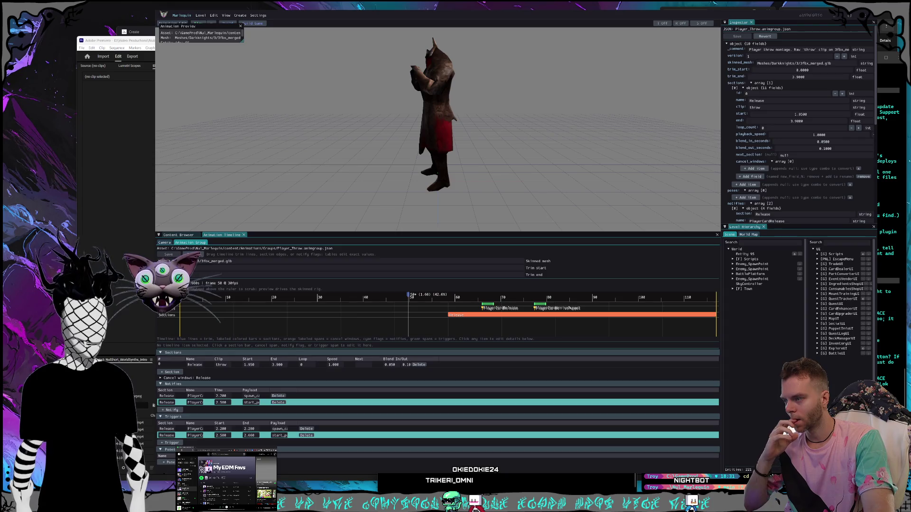
{"action": "key", "text": "alt+Tab"}
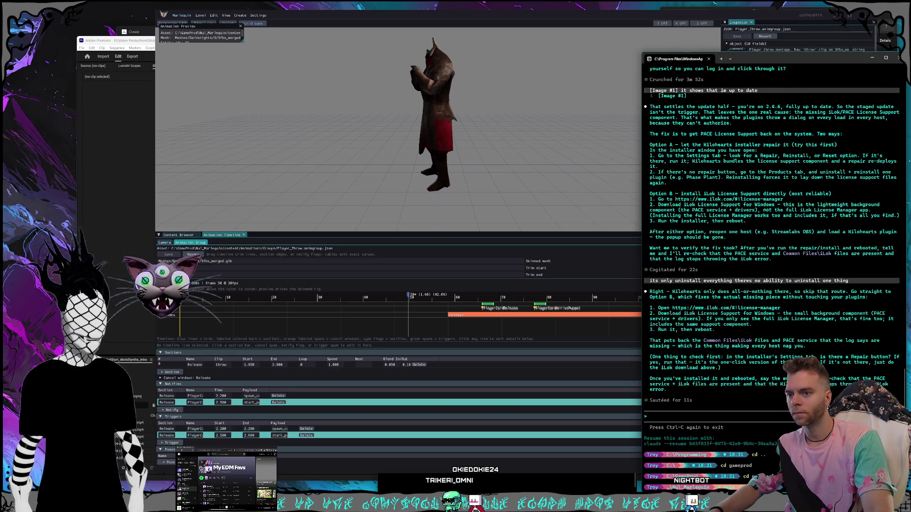
Step: Launch claude in the project folder and start the prompt about the animation group (montage) editor
{"action": "type", "text": "claude"}
{"action": "key", "text": "Return"}
{"action": "type", "text": "we are workin"}
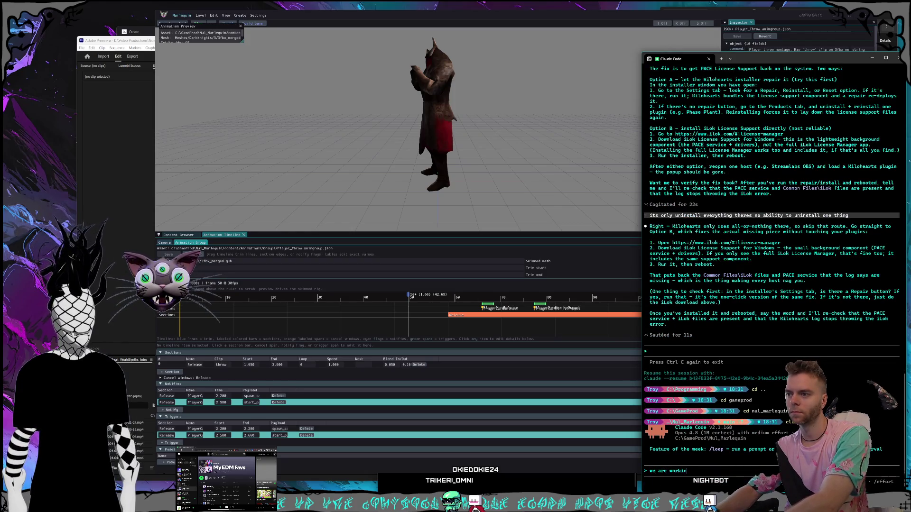
{"action": "type", "text": "g on the animation "}
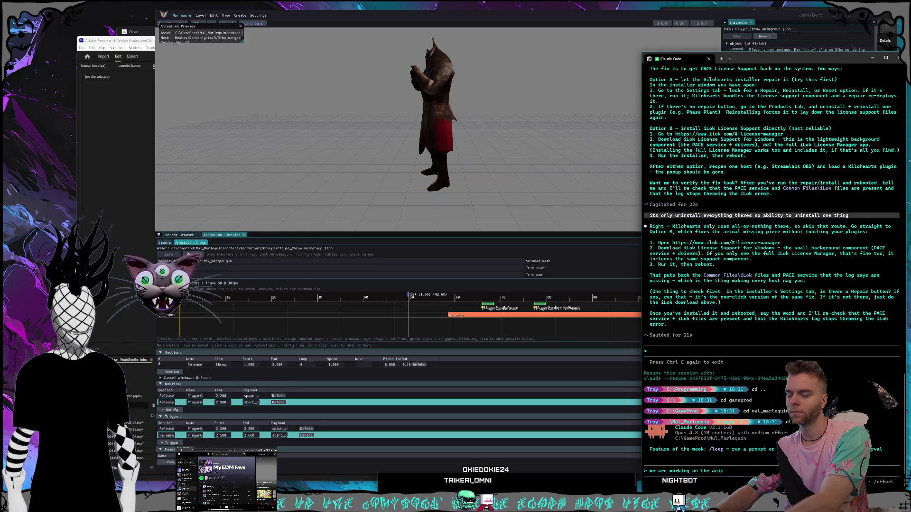
{"action": "type", "text": "group "}
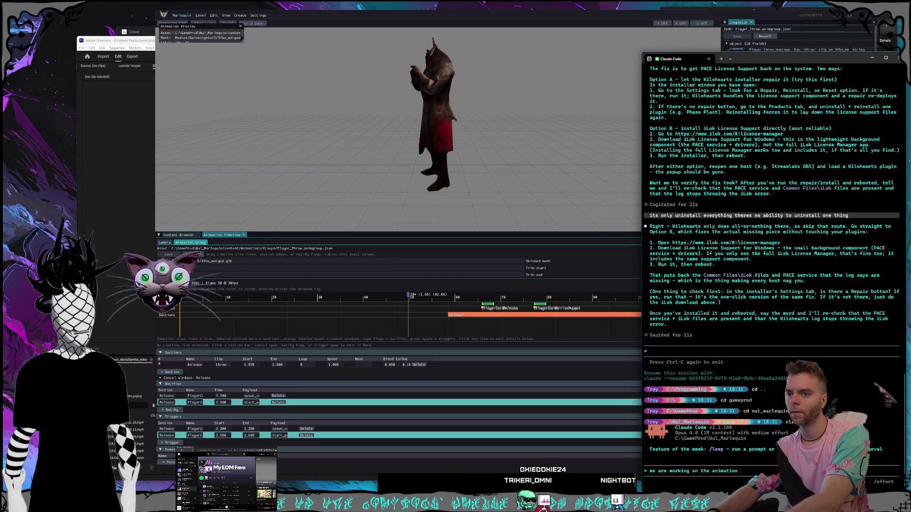
{"action": "type", "text": "editor ("}
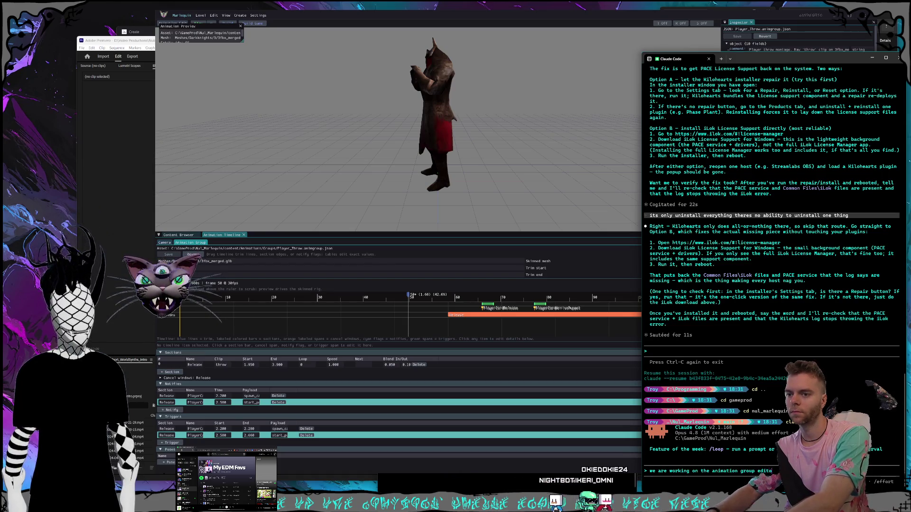
{"action": "key", "text": "BackSpace"}
{"action": "type", "text": "animation m"}
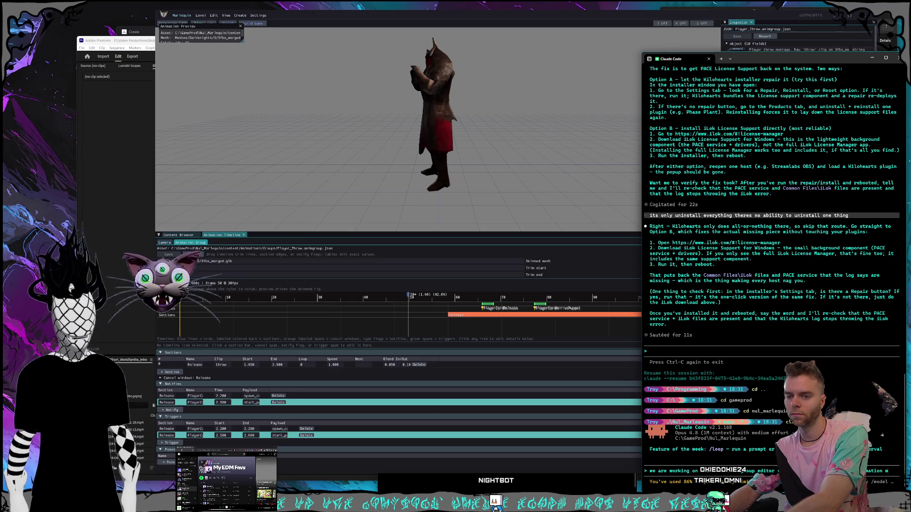
{"action": "type", "text": "ontage editor) [Image #1"}
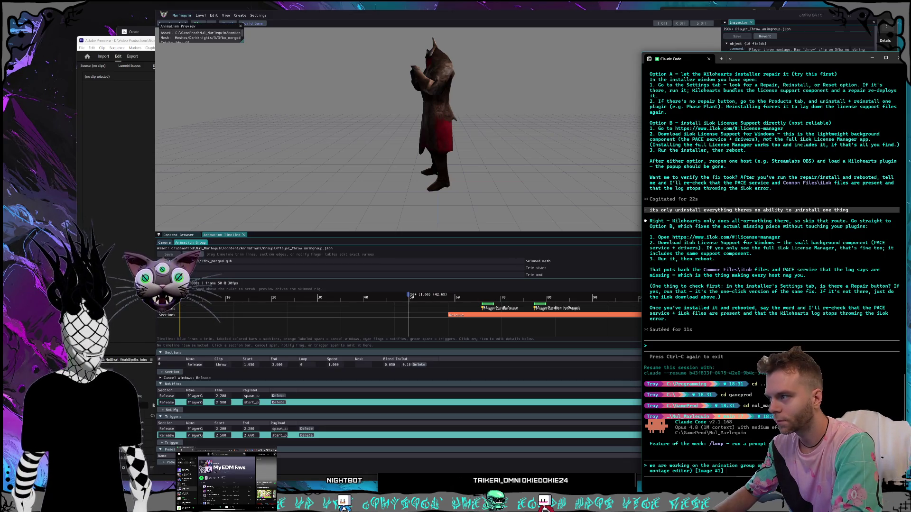
{"action": "type", "text": "don't see th"}
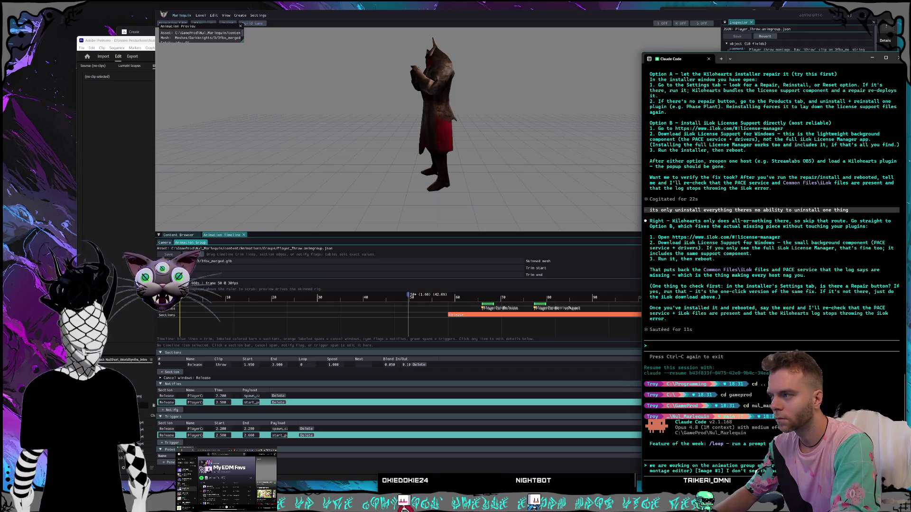
{"action": "type", "text": "ere only a section for \"Release\" an"}
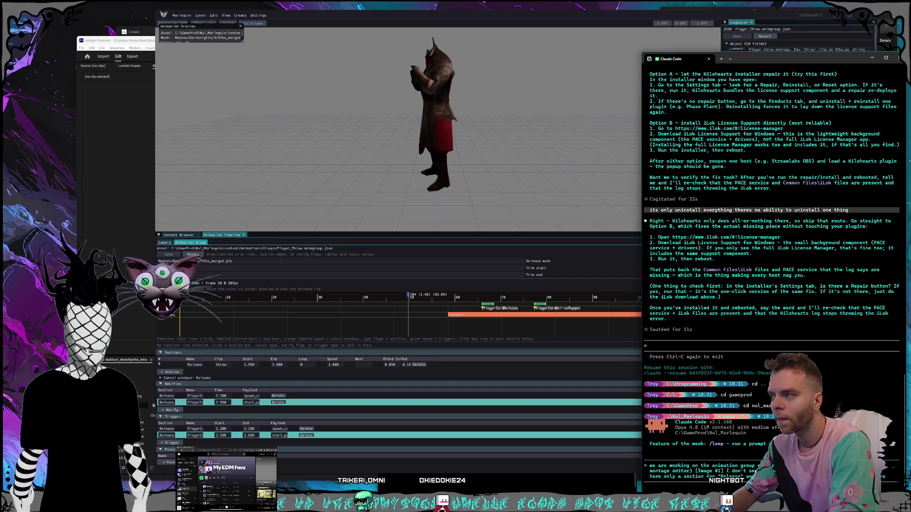
Step: Continue the prompt about vertical space, visible triggers/notifies, and the attached screenshot
{"action": "type", "text": "cal spac"}
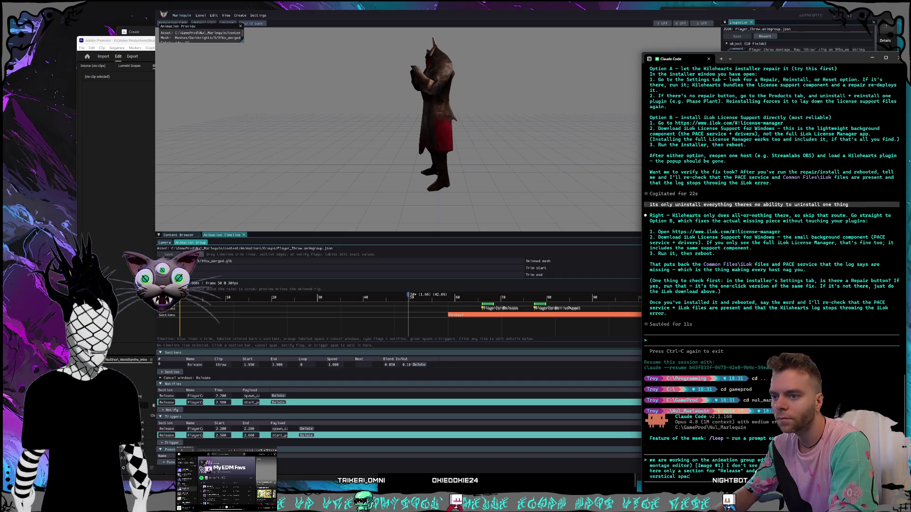
{"action": "key", "text": "BackSpace"}
{"action": "key", "text": "BackSpace"}
{"action": "key", "text": "BackSpace"}
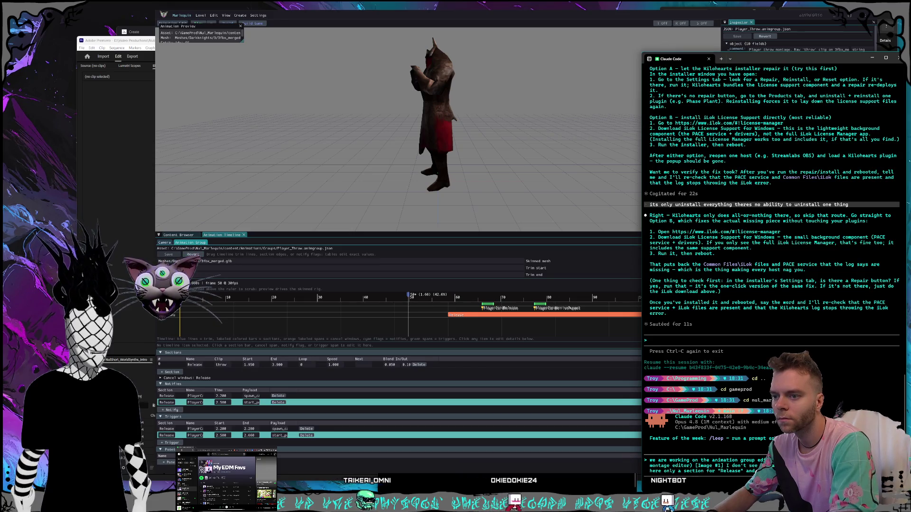
{"action": "type", "text": "vertical spac"}
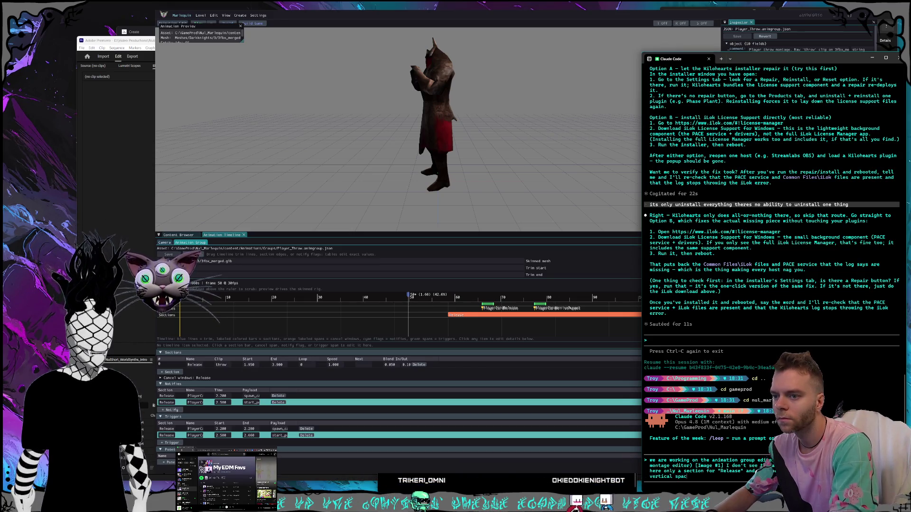
{"action": "type", "text": "e on those so they aren"}
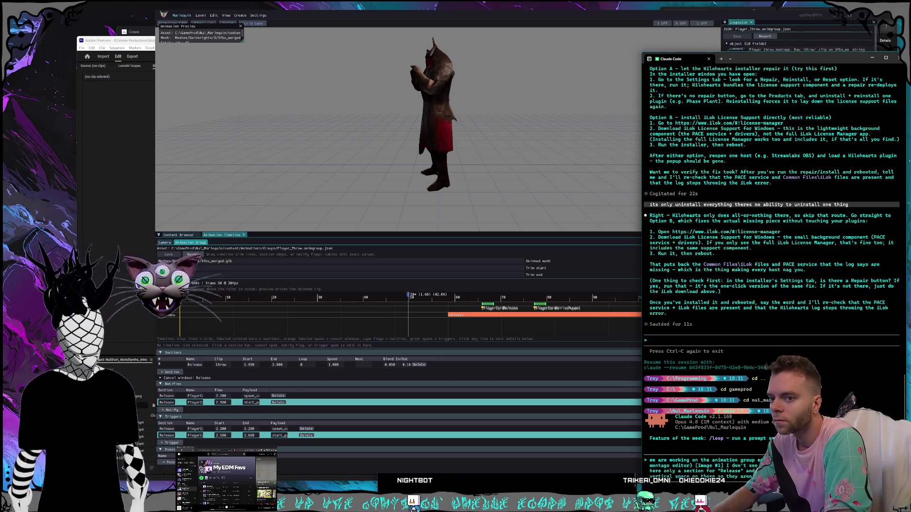
{"action": "type", "text": "triggers /"}
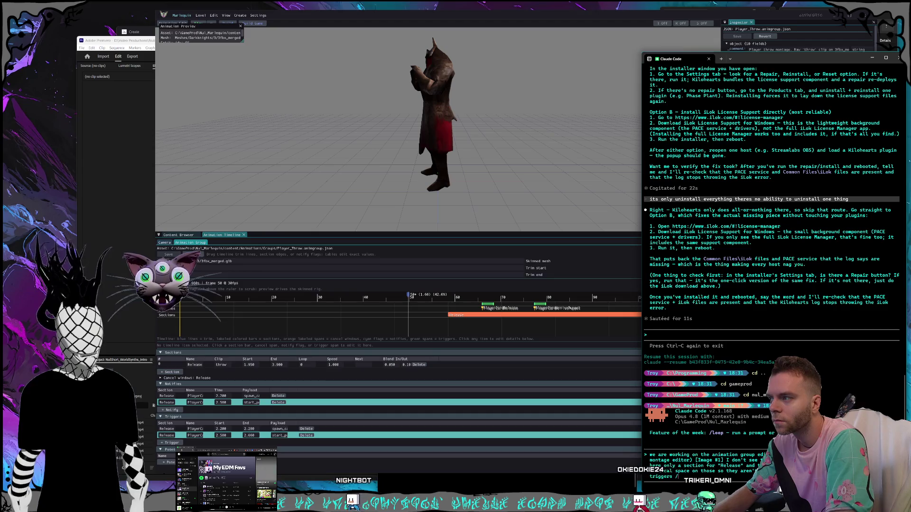
{"action": "type", "text": " notifies"}
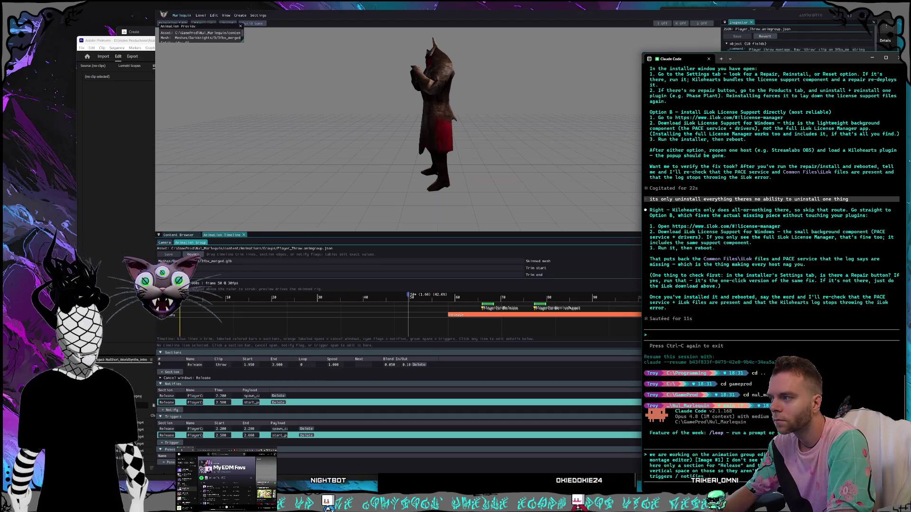
{"action": "type", "text": ", i should be abl"}
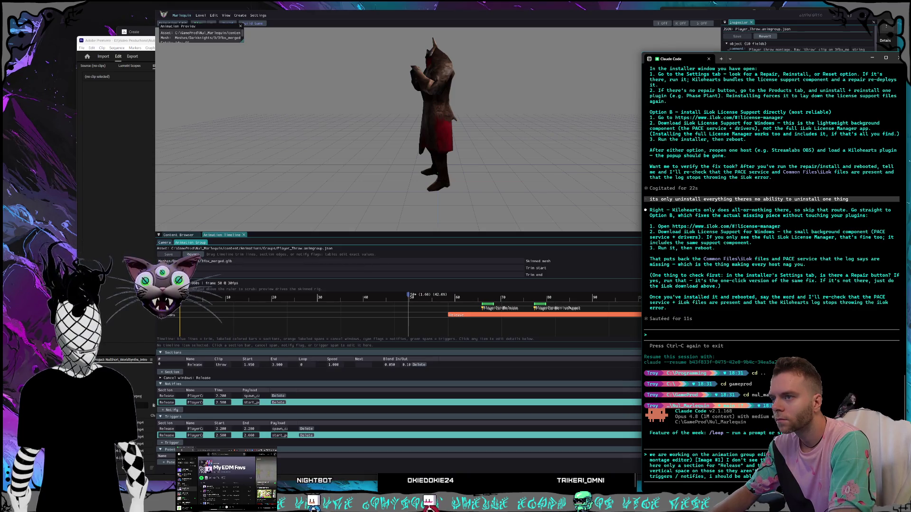
{"action": "type", "text": "e to see them somewhere"}
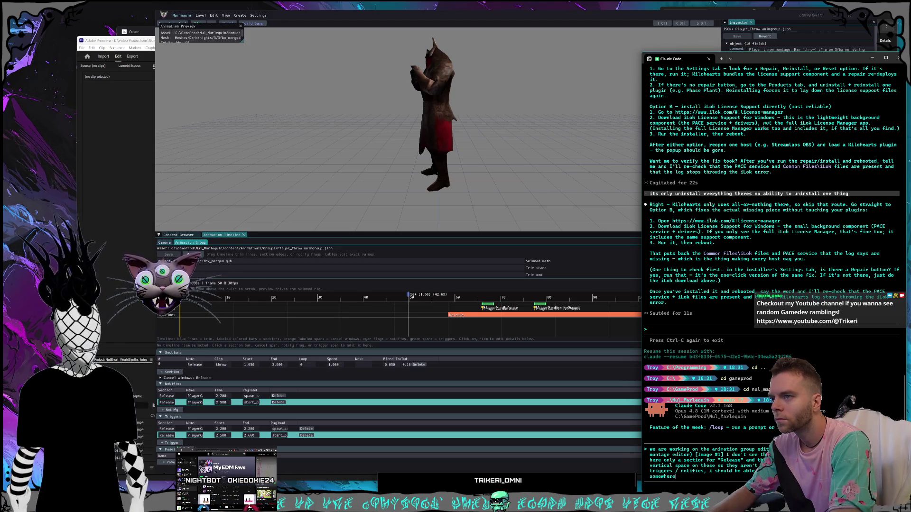
{"action": "type", "text": ", also remove the trim star"}
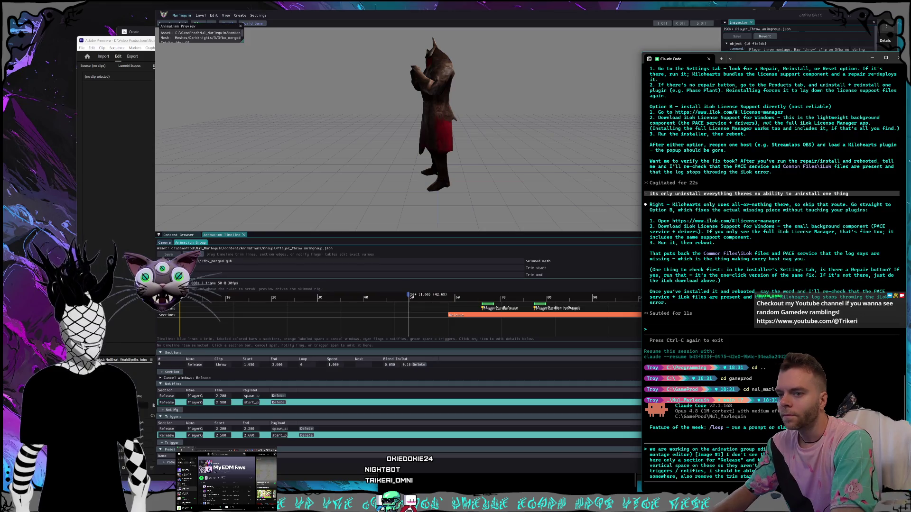
{"action": "type", "text": "screenshot of unre"}
{"action": "type", "text": "s montage edito"}
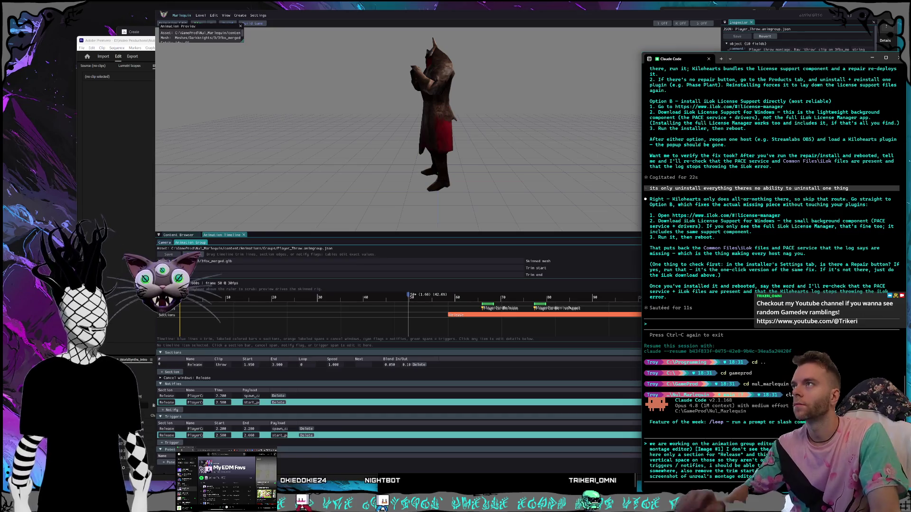
{"action": "type", "text": "r c"}
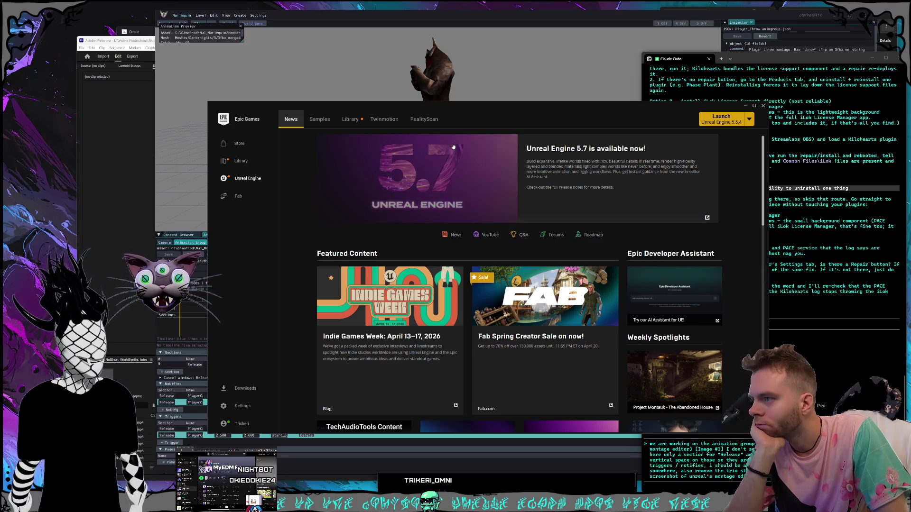
Step: Open the LyraStarterGame_57 project from the Epic Games Launcher Library
{"action": "left_click", "coordinate": [351, 121]}
{"action": "mouse_move", "coordinate": [499, 110]}
{"action": "left_mouse_down"}
{"action": "mouse_move", "coordinate": [469, 106]}
{"action": "mouse_move", "coordinate": [472, 83]}
{"action": "mouse_move", "coordinate": [462, 81]}
{"action": "left_mouse_up"}
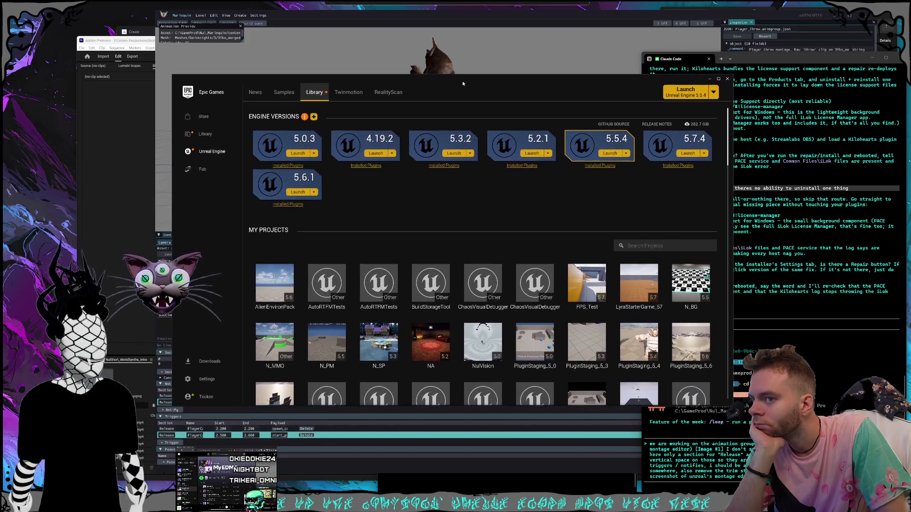
{"action": "scroll", "coordinate": [487, 190], "scroll_direction": "down", "scroll_amount": 2}
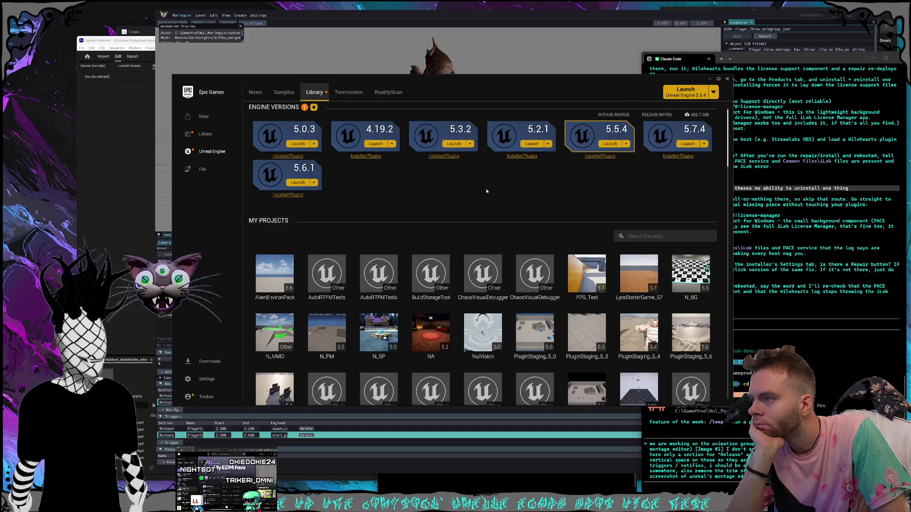
{"action": "double_click", "coordinate": [639, 264]}
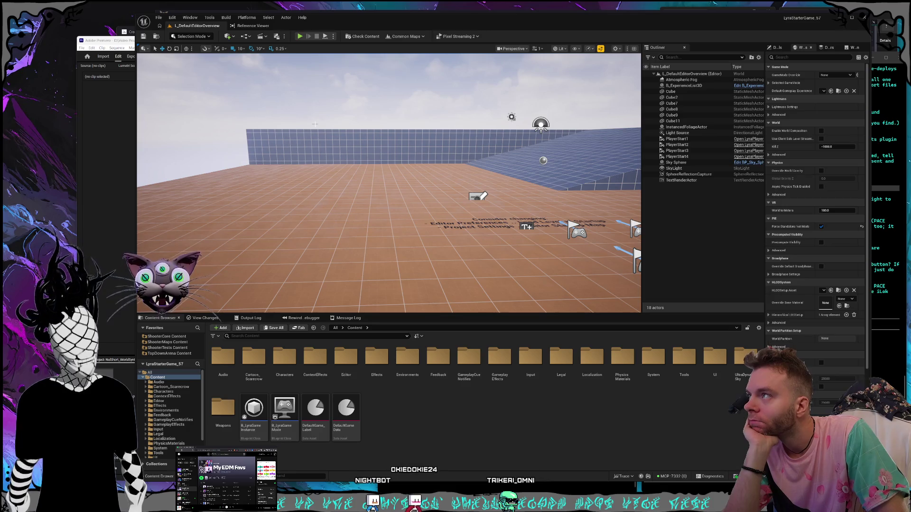
Step: Stop the AM_MM_Dash_Forward montage preview and look over the add-curve options without adding one
{"action": "left_click_drag", "start_coordinate": [358, 22], "coordinate": [345, 26]}
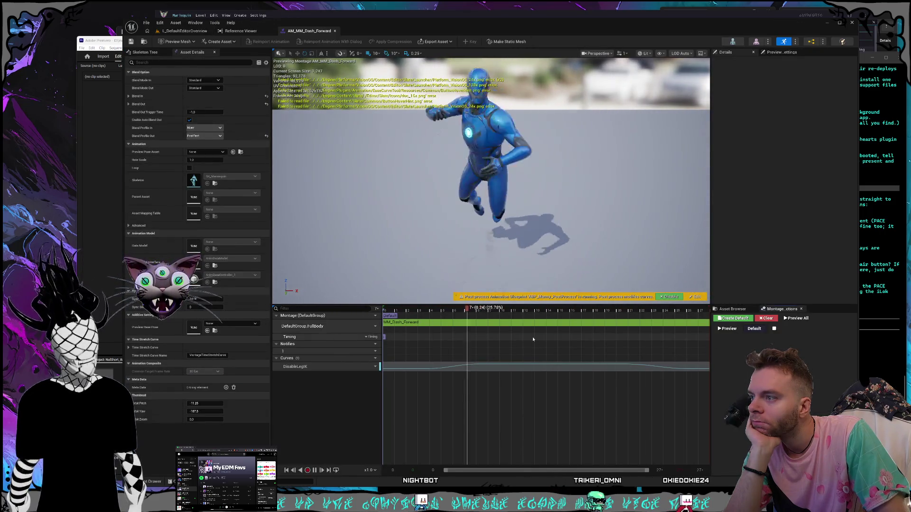
{"action": "left_click", "coordinate": [315, 470]}
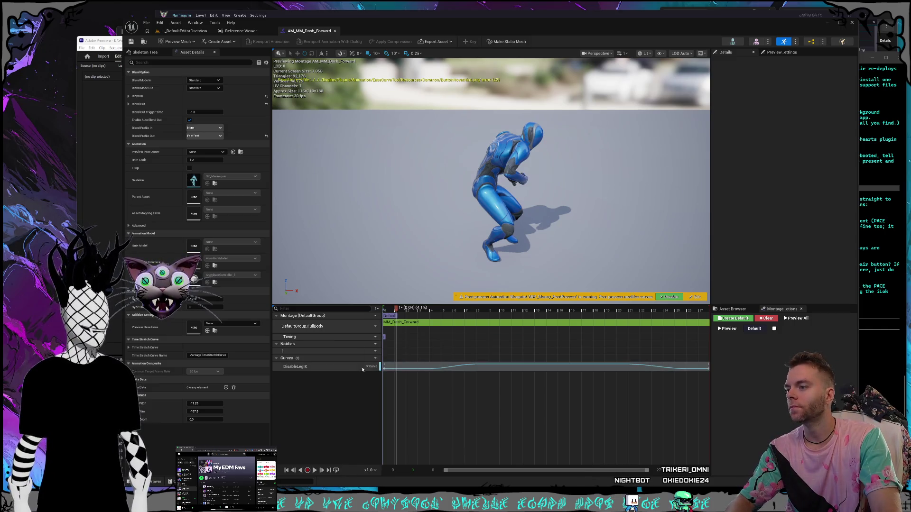
{"action": "left_click", "coordinate": [372, 358]}
{"action": "mouse_move", "coordinate": [374, 375]}
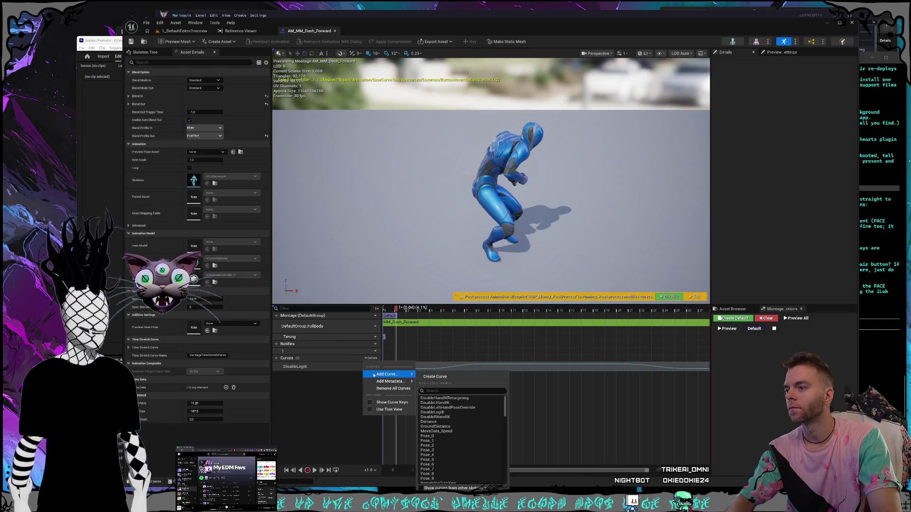
{"action": "key", "text": "Escape"}
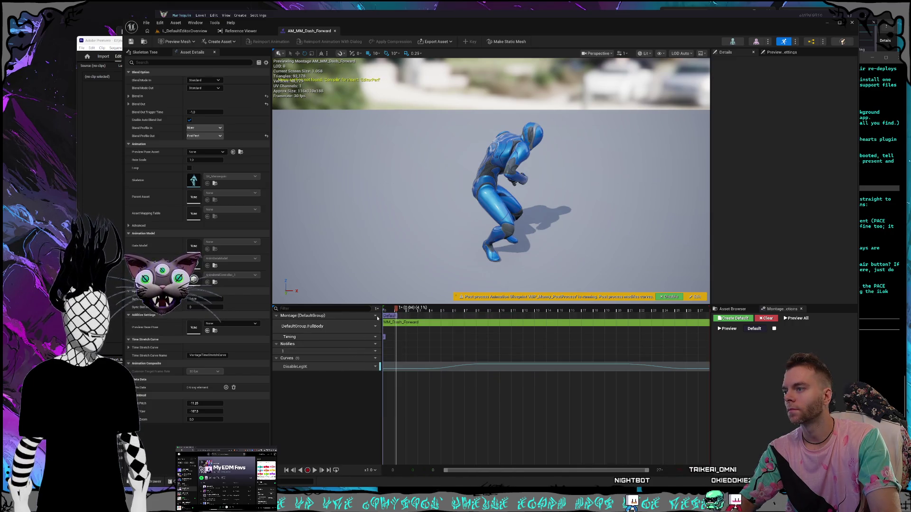
Step: Snip the montage timeline, then the preview viewport with timeline, and return to Claude Code
{"action": "key", "text": "super+shift+s"}
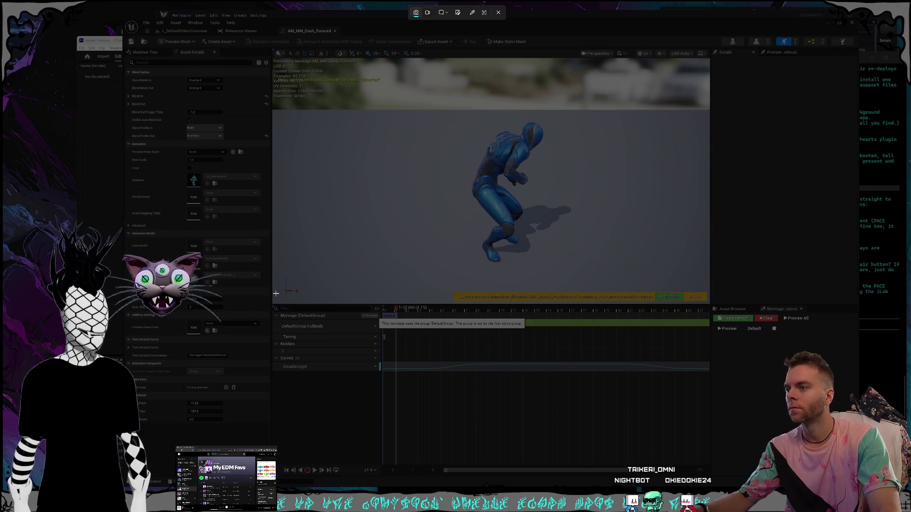
{"action": "key", "text": "Escape"}
{"action": "key", "text": "super+shift+s"}
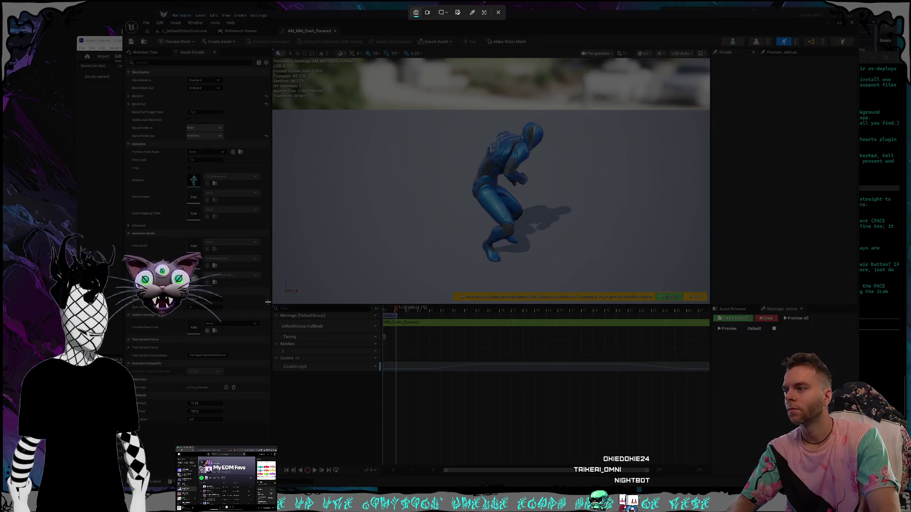
{"action": "mouse_move", "coordinate": [269, 301]}
{"action": "left_mouse_down"}
{"action": "mouse_move", "coordinate": [683, 413]}
{"action": "mouse_move", "coordinate": [674, 413]}
{"action": "left_mouse_up"}
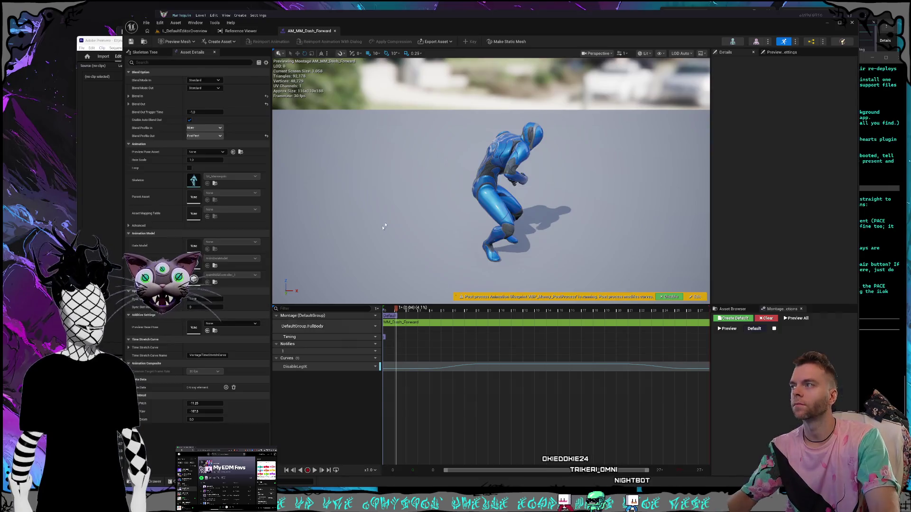
{"action": "key", "text": "super+shift+s"}
{"action": "left_click_drag", "start_coordinate": [274, 46], "coordinate": [710, 458]}
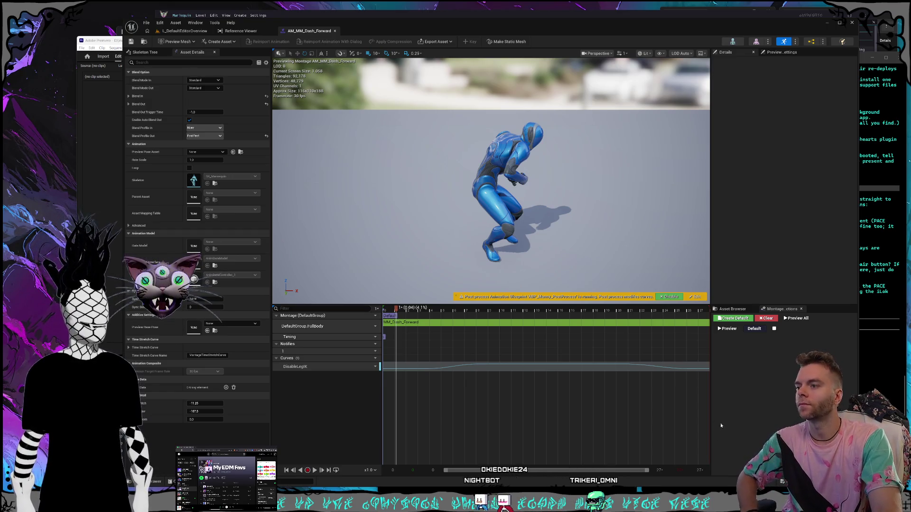
{"action": "key", "text": "alt+Tab"}
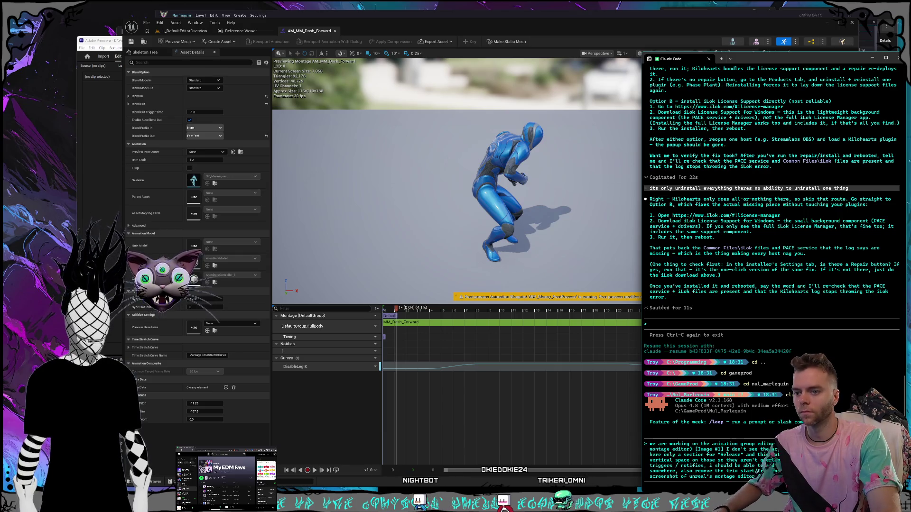
Step: Paste the montage screenshot and add text about the arrows on track names, ending with 'etc'
{"action": "key", "text": "ctrl+v"}
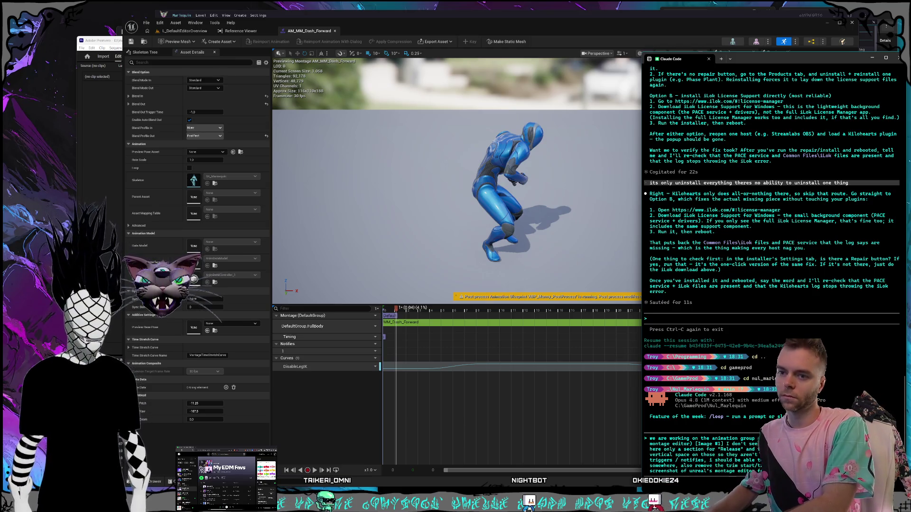
{"action": "type", "text": "arrows"}
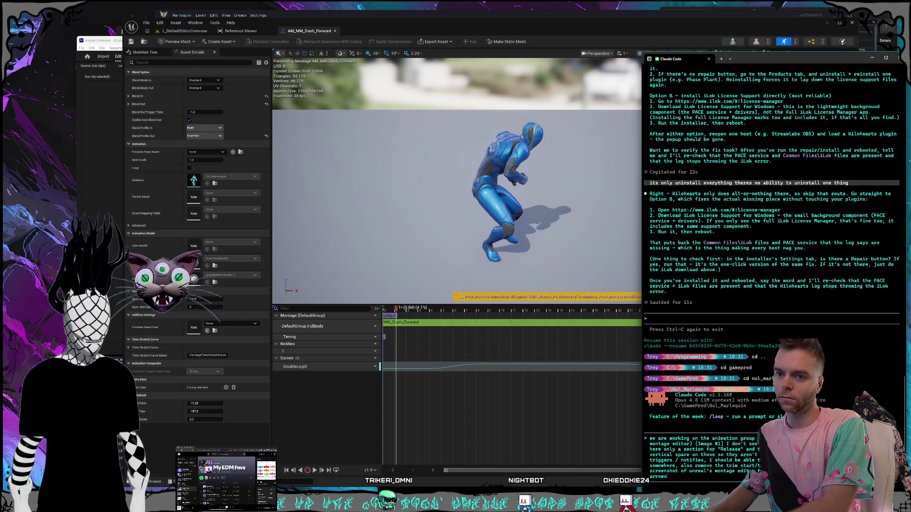
{"action": "type", "text": " on the trac"}
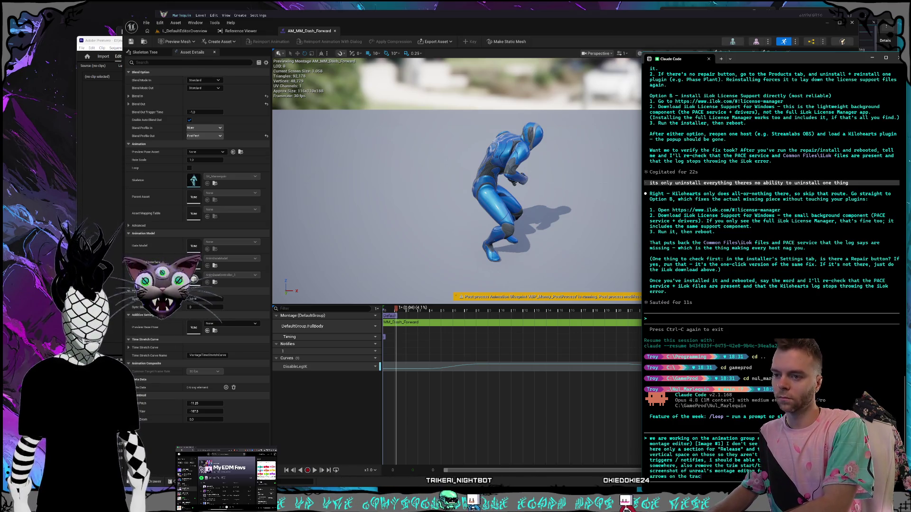
{"action": "type", "text": "k names on the lef"}
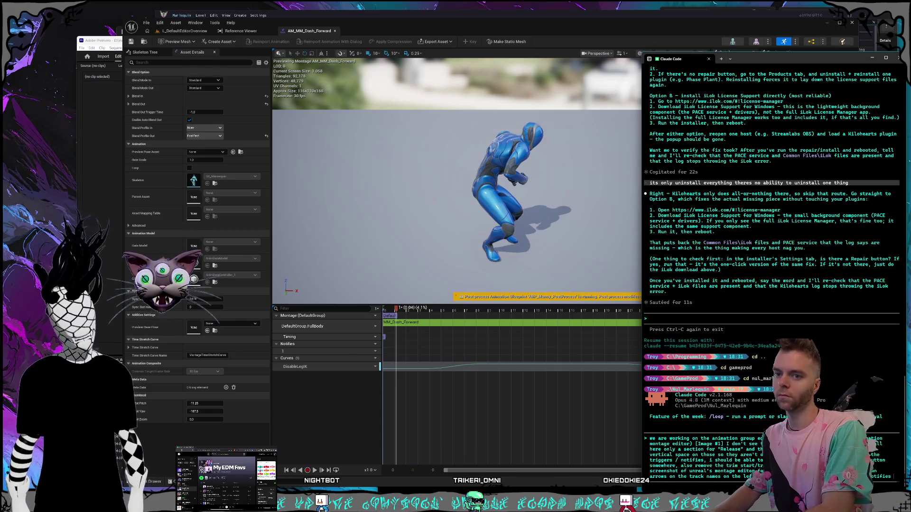
{"action": "type", "text": "etc"}
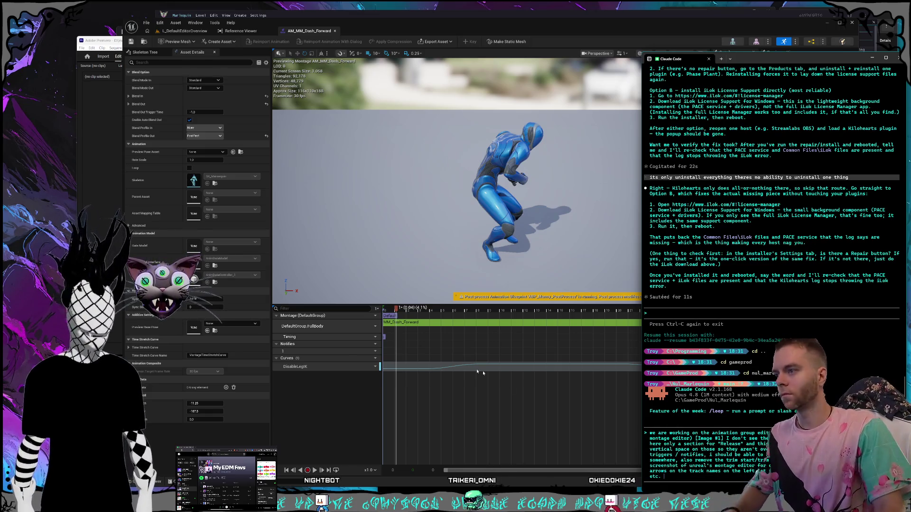
Step: Check the Slot track options, close them, and show the Notifies track options
{"action": "left_click", "coordinate": [377, 324]}
{"action": "left_click", "coordinate": [376, 323]}
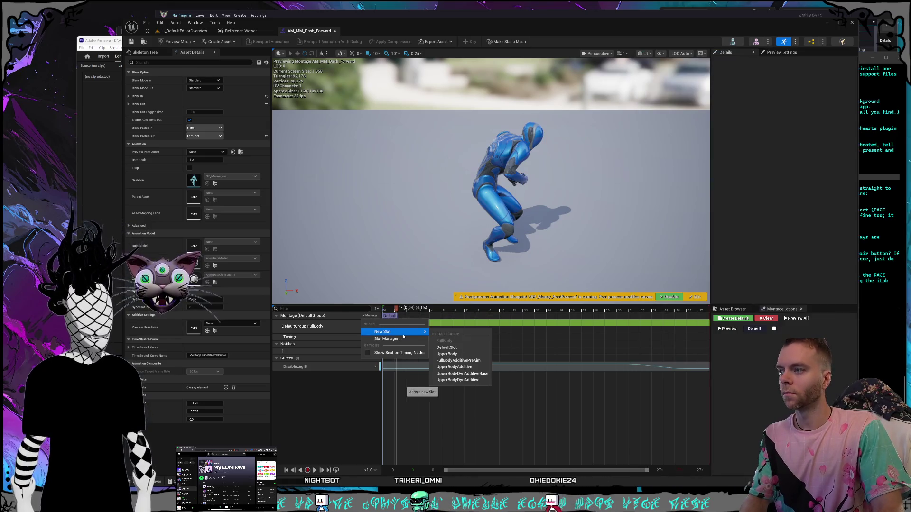
{"action": "left_click", "coordinate": [331, 384]}
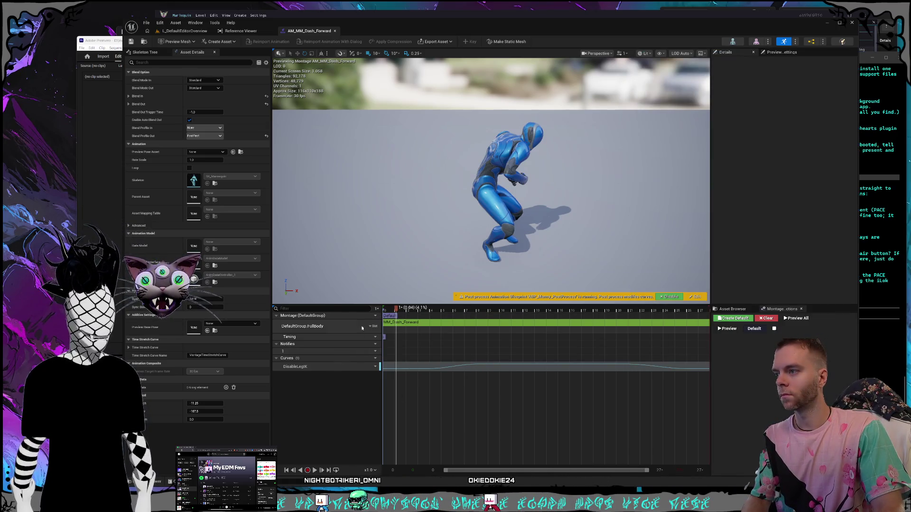
{"action": "left_click", "coordinate": [372, 344]}
Step: Snip the viewport and timeline with the notify options and paste it into the Claude Code prompt
{"action": "key", "text": "super+shift+s"}
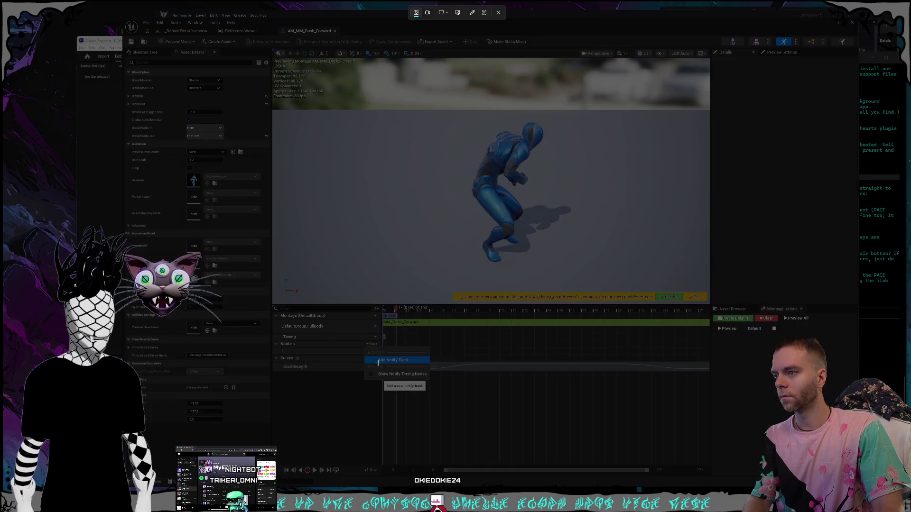
{"action": "left_click_drag", "start_coordinate": [273, 65], "coordinate": [710, 474]}
{"action": "left_click", "coordinate": [755, 490]}
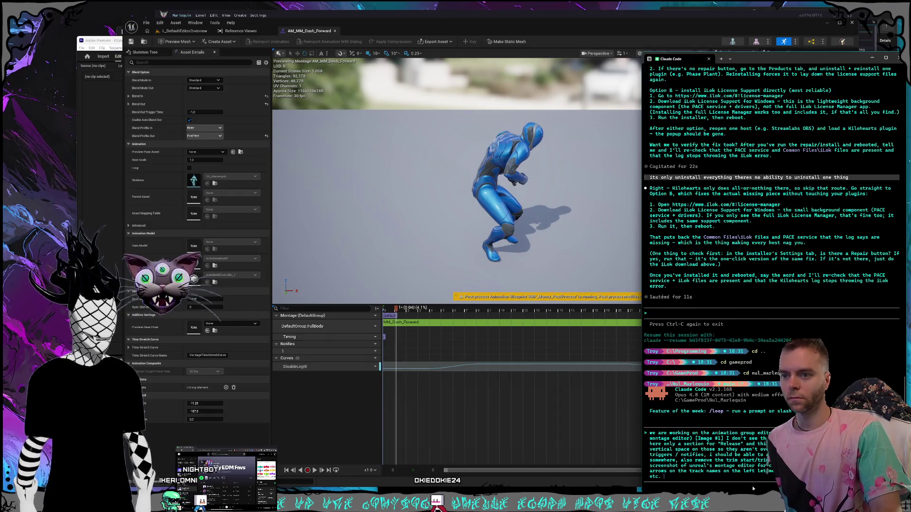
{"action": "key", "text": "ctrl+v"}
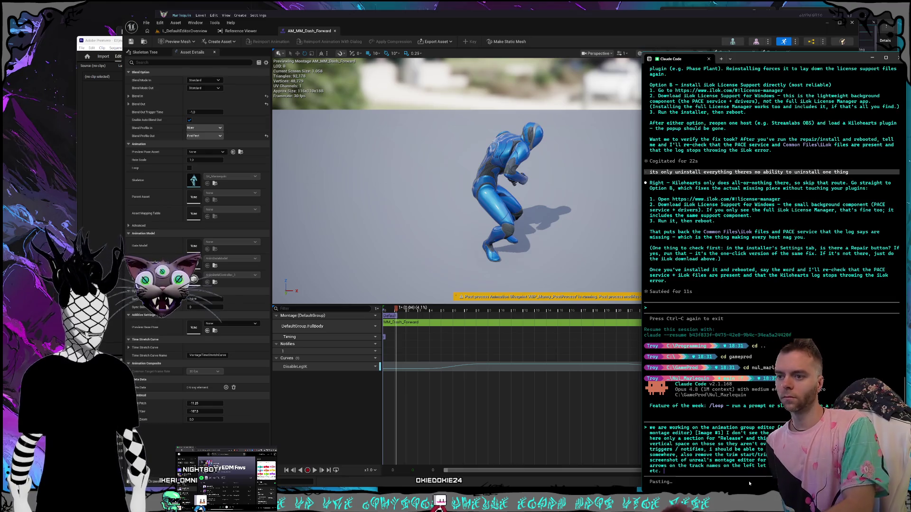
Step: Send the redesign request, approve Claude's codebase search, and turn on accept-edits mode
{"action": "key", "text": "Return"}
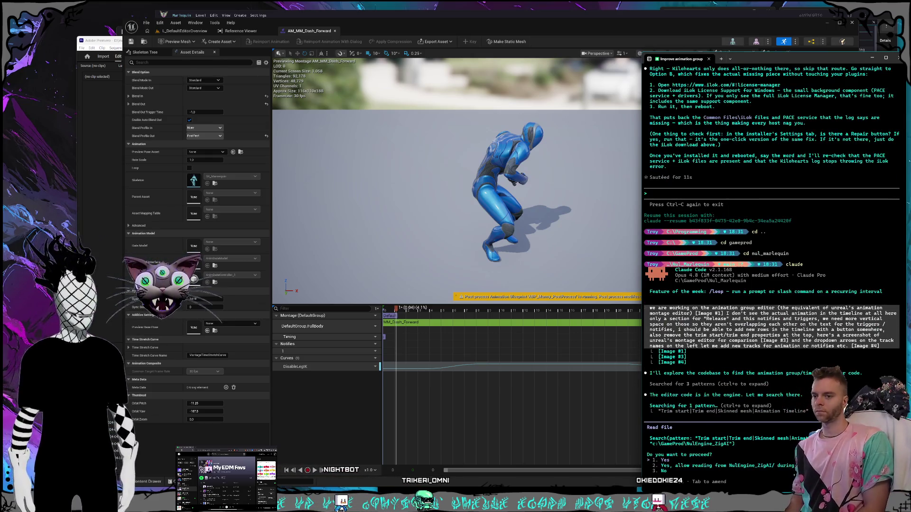
{"action": "key", "text": "Return"}
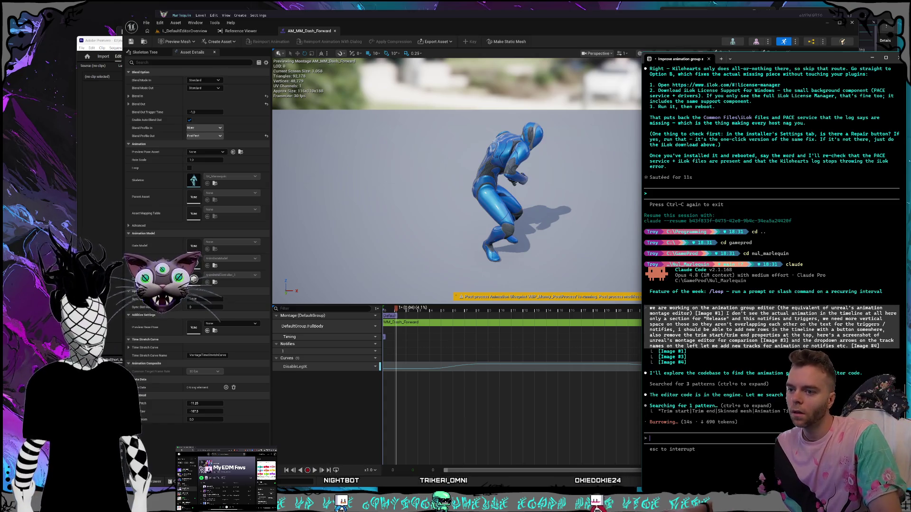
{"action": "key", "text": "shift+Tab"}
{"action": "key", "text": "shift+Tab"}
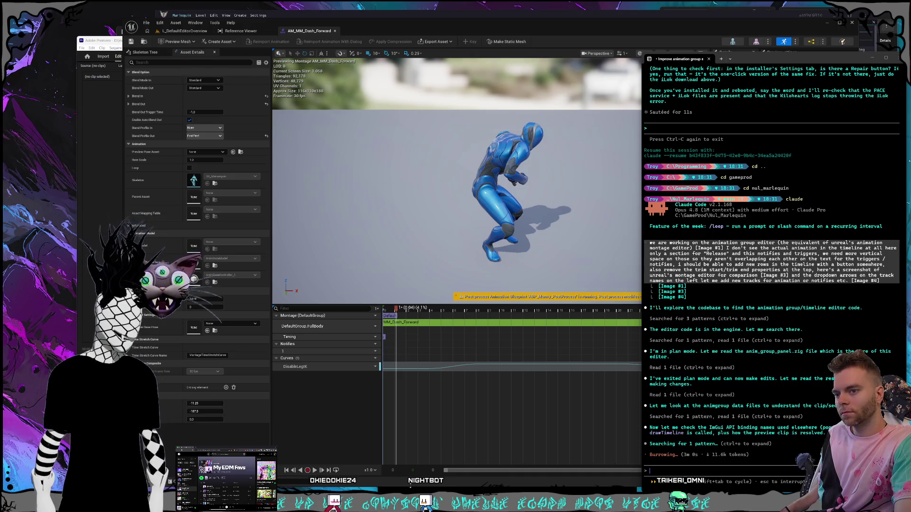
{"action": "key", "text": "alt+Tab"}
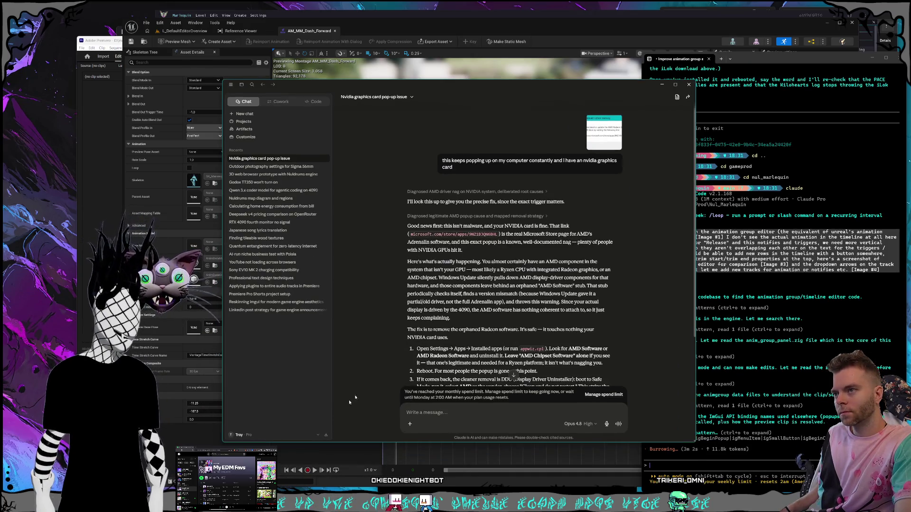
Step: Go to Claude Settings > Usage to see the 25% session and 67% weekly limits
{"action": "left_click", "coordinate": [243, 435]}
{"action": "left_click", "coordinate": [254, 369]}
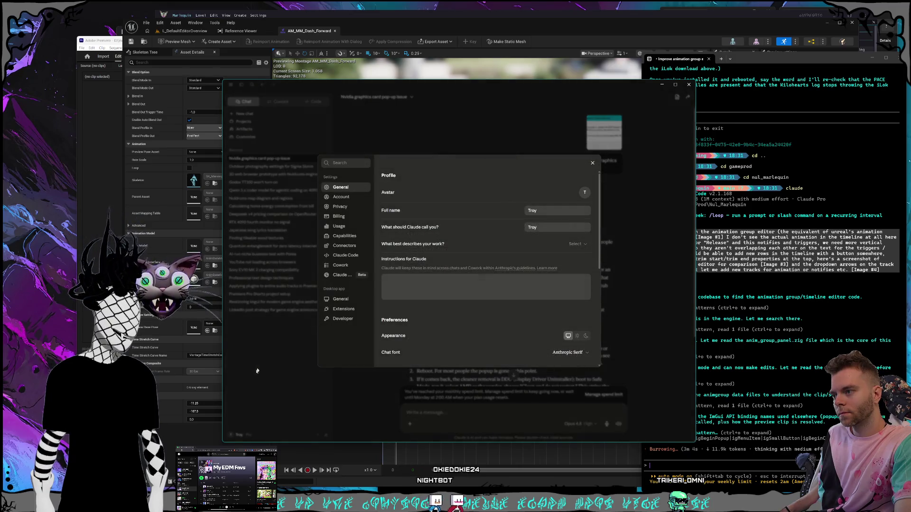
{"action": "left_click", "coordinate": [339, 227]}
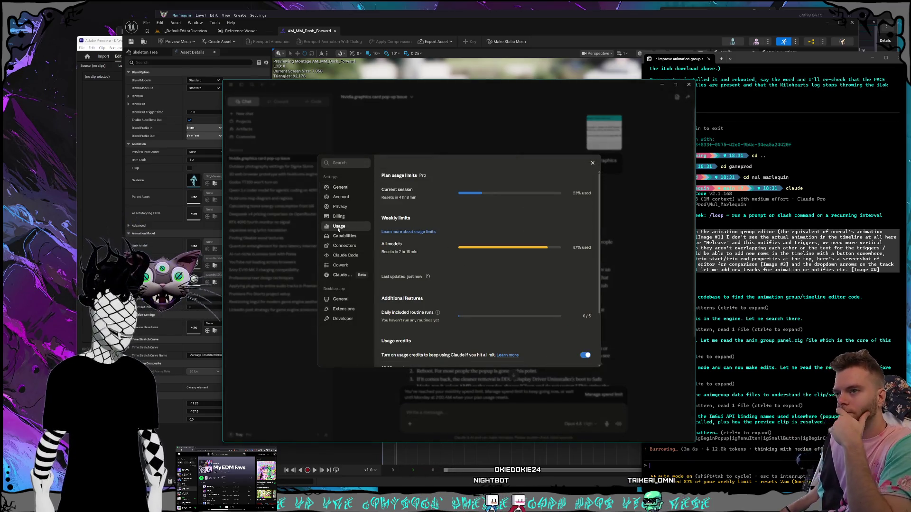
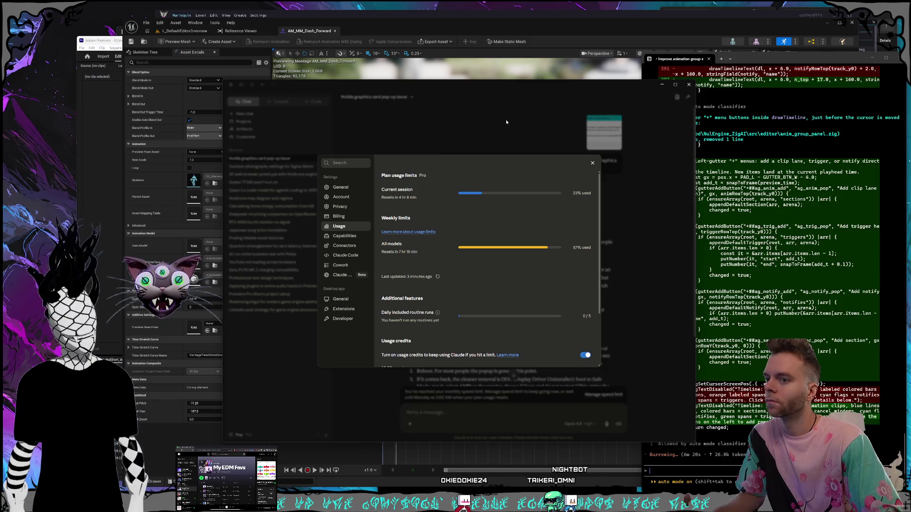
Step: Check the plan usage limits under Claude's Settings > Usage, then minimize Claude to show Unreal
{"action": "left_click", "coordinate": [506, 122]}
{"action": "left_click_drag", "start_coordinate": [467, 88], "coordinate": [461, 93]}
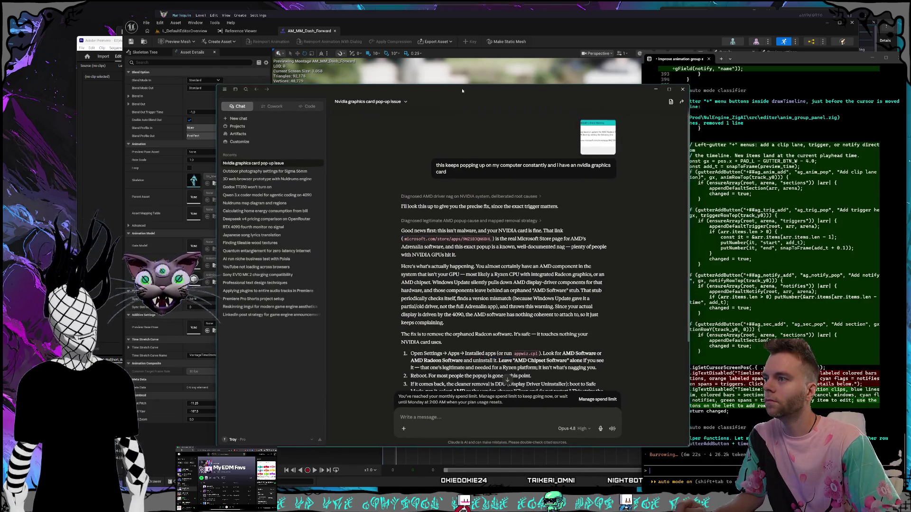
{"action": "left_click", "coordinate": [250, 438]}
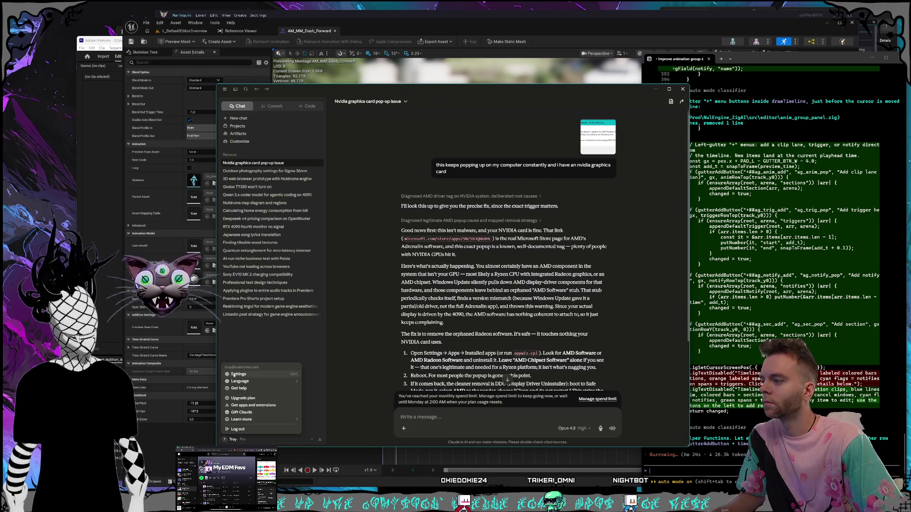
{"action": "left_click", "coordinate": [237, 375]}
{"action": "left_click", "coordinate": [333, 231]}
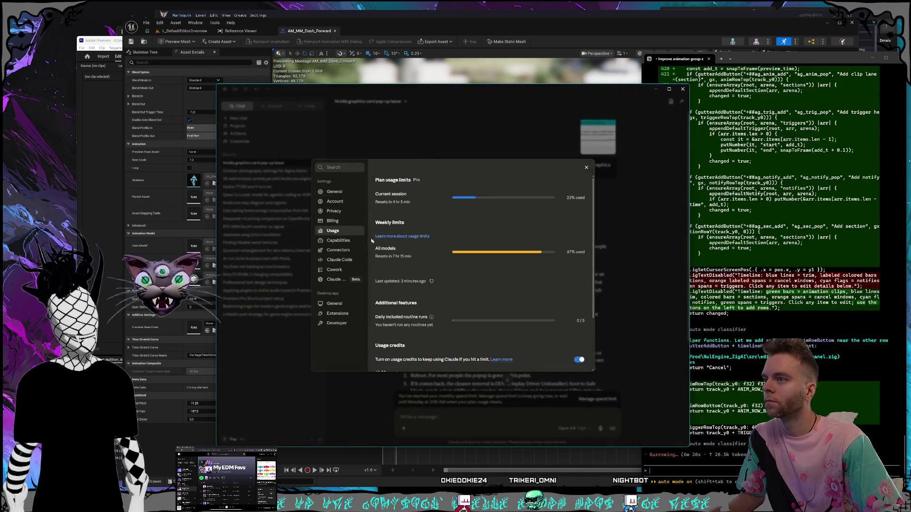
{"action": "left_click", "coordinate": [486, 85]}
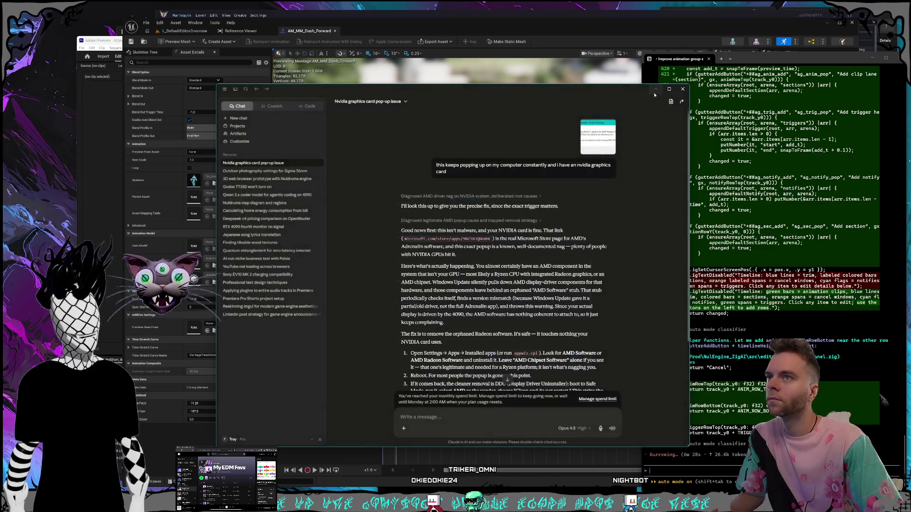
{"action": "left_click", "coordinate": [655, 90]}
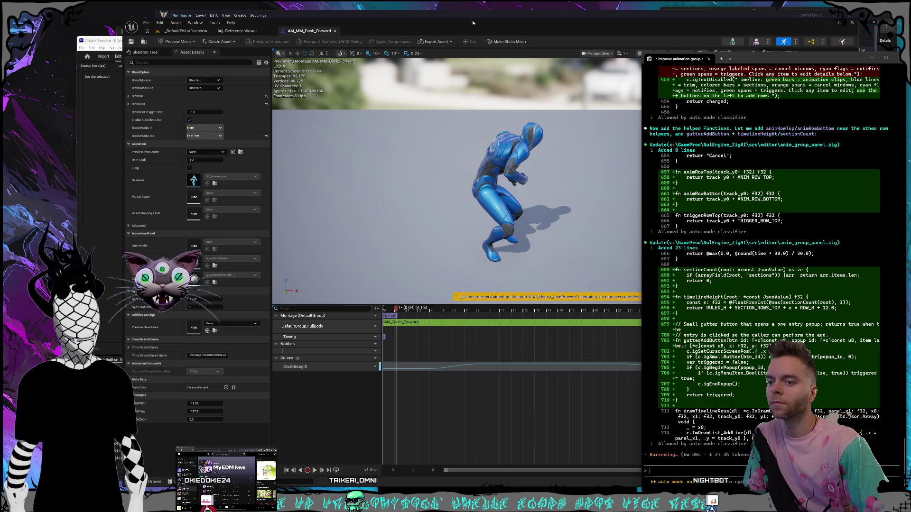
Step: Bring the Nul_Marlequin OpenAI Codex terminal to the front from the taskbar
{"action": "left_click", "coordinate": [417, 484]}
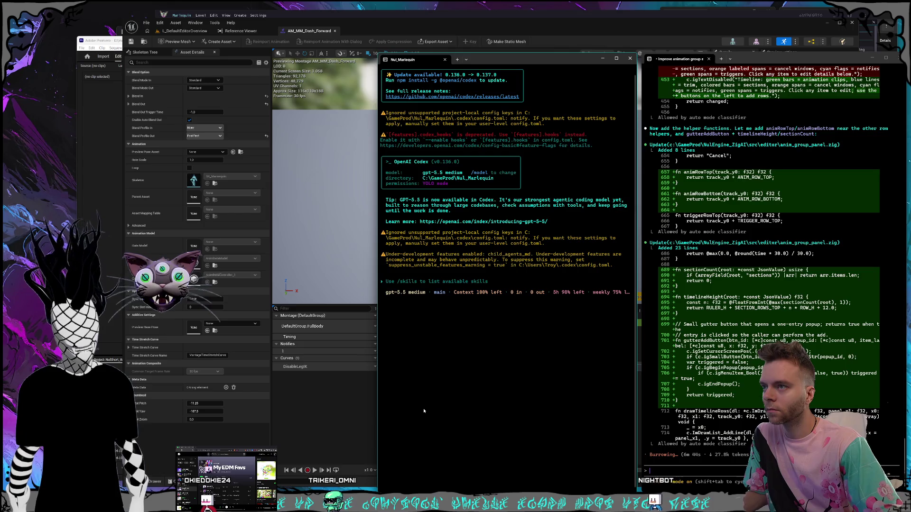
Step: Switch through the Unreal and Marlequin editor windows, then minimize the Marlequin editor
{"action": "left_click_drag", "start_coordinate": [378, 26], "coordinate": [368, 28]}
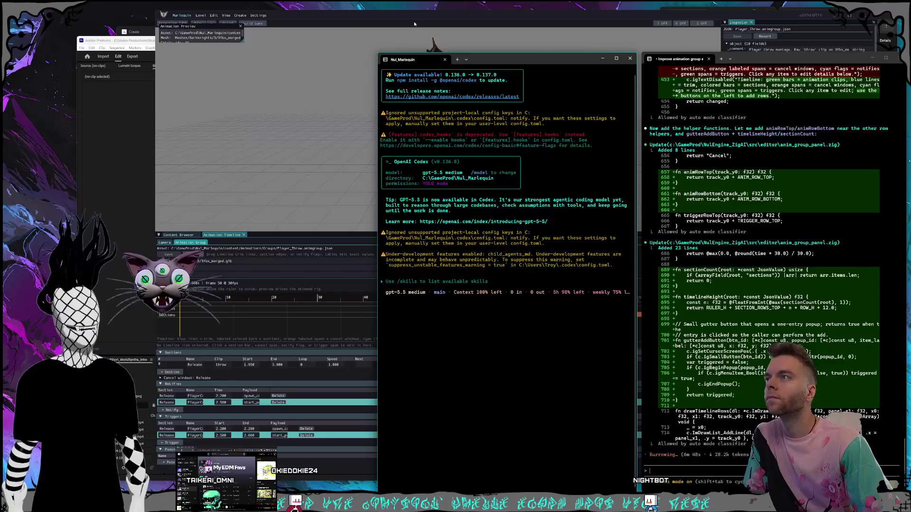
{"action": "left_click", "coordinate": [422, 17]}
{"action": "left_click_drag", "start_coordinate": [422, 18], "coordinate": [424, 16]}
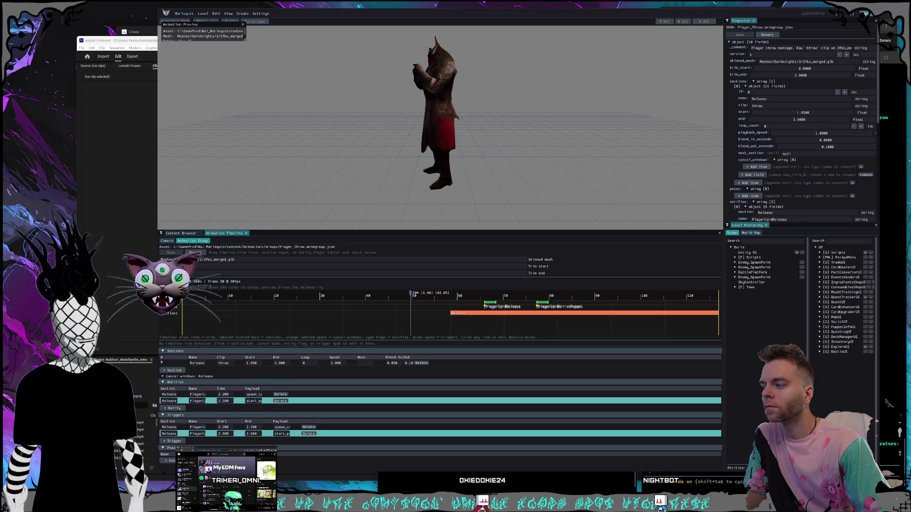
{"action": "left_click", "coordinate": [865, 14]}
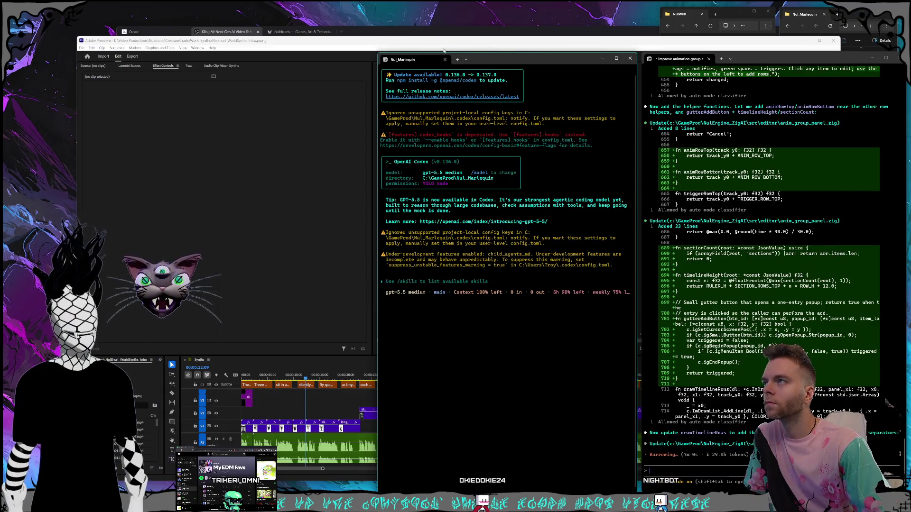
Step: Open NulShort_LandOfNuldrums_1_1.prproj from the CreatureShorts > Intro folder in Premiere Pro
{"action": "left_click", "coordinate": [438, 41]}
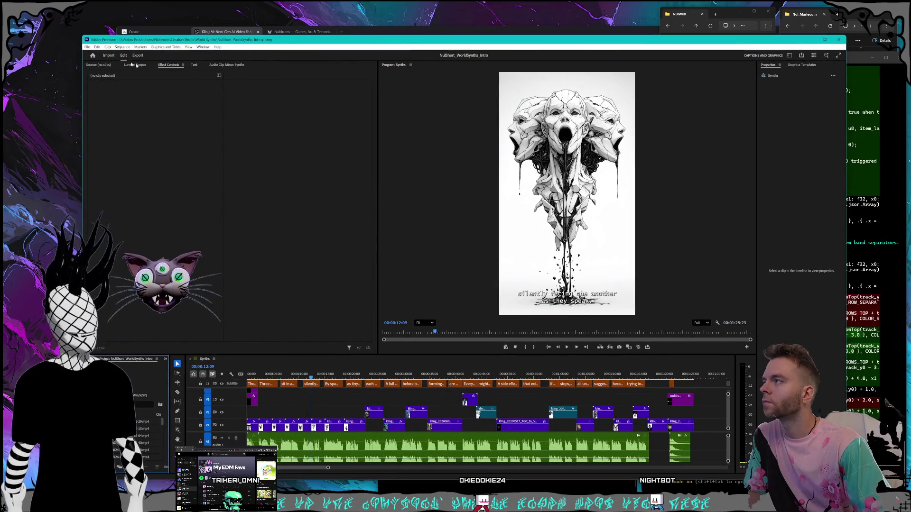
{"action": "left_click", "coordinate": [87, 47]}
{"action": "left_click", "coordinate": [99, 59]}
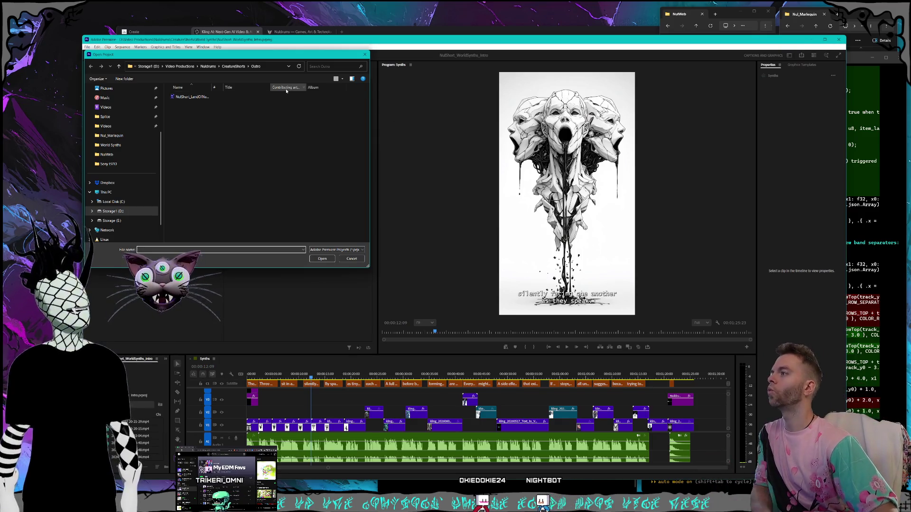
{"action": "left_click", "coordinate": [233, 66]}
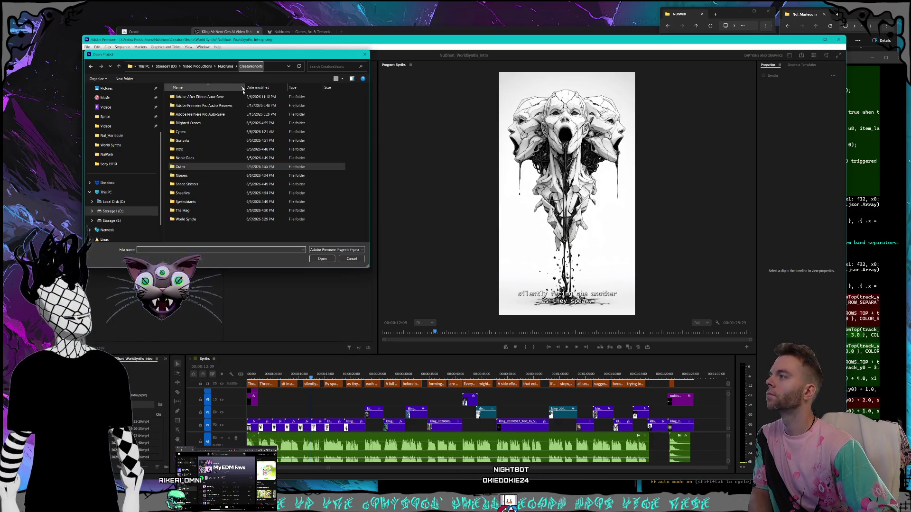
{"action": "double_click", "coordinate": [220, 150]}
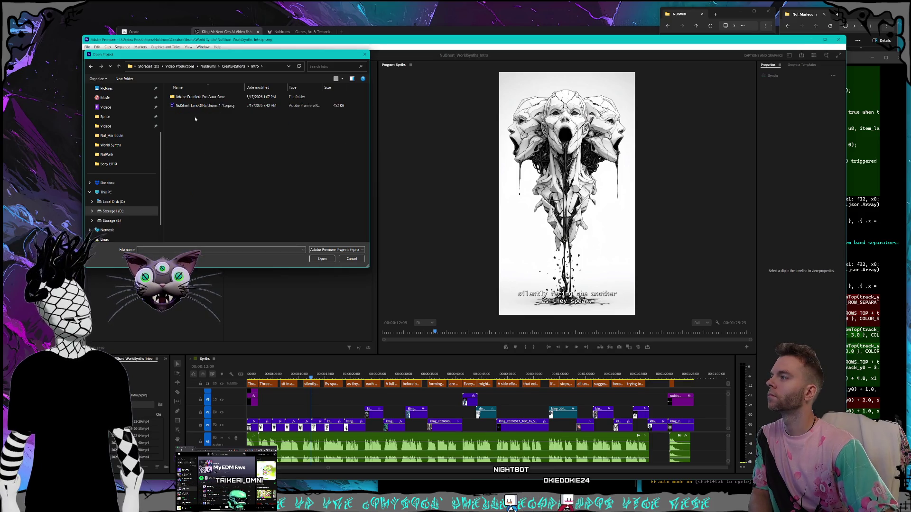
{"action": "double_click", "coordinate": [205, 106]}
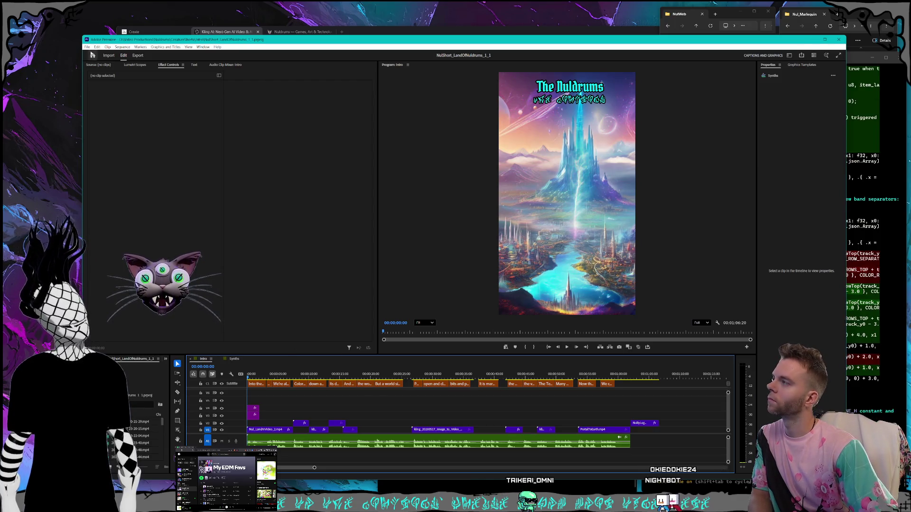
{"action": "left_click", "coordinate": [87, 46]}
Step: Use Ctrl+O to open NulShort_Synthsistant_Intro_1_1.prproj from CreatureShorts > Synthsistants
{"action": "left_click", "coordinate": [87, 47]}
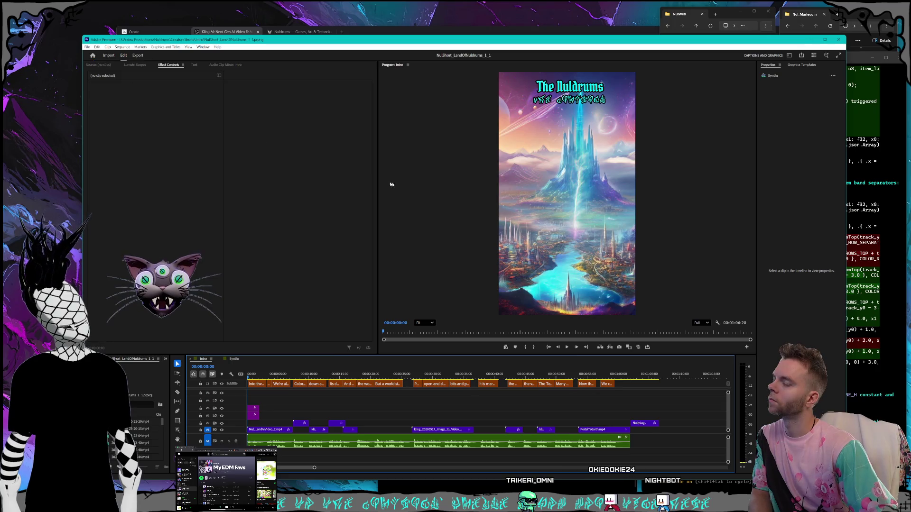
{"action": "key", "text": "ctrl+o"}
{"action": "mouse_move", "coordinate": [209, 56]}
{"action": "left_mouse_down"}
{"action": "mouse_move", "coordinate": [425, 113]}
{"action": "mouse_move", "coordinate": [394, 101]}
{"action": "left_mouse_up"}
{"action": "left_click", "coordinate": [443, 117]}
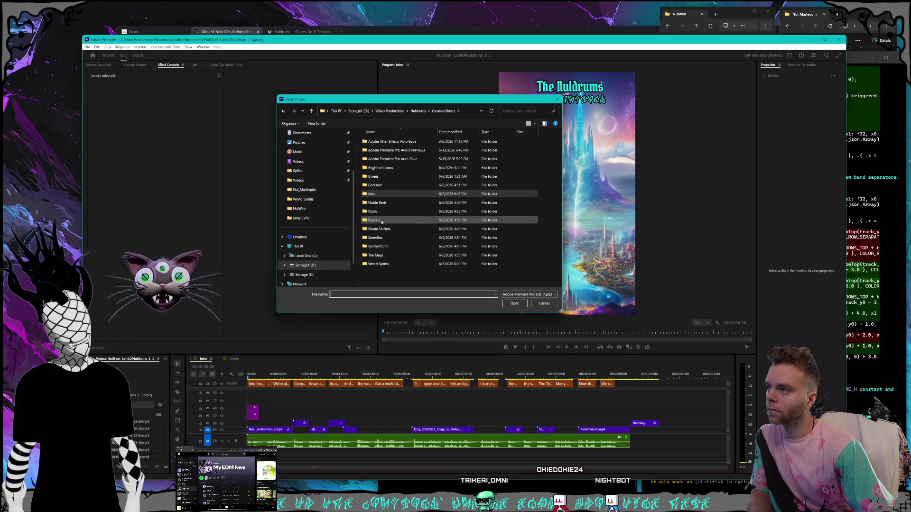
{"action": "double_click", "coordinate": [393, 247]}
{"action": "double_click", "coordinate": [398, 159]}
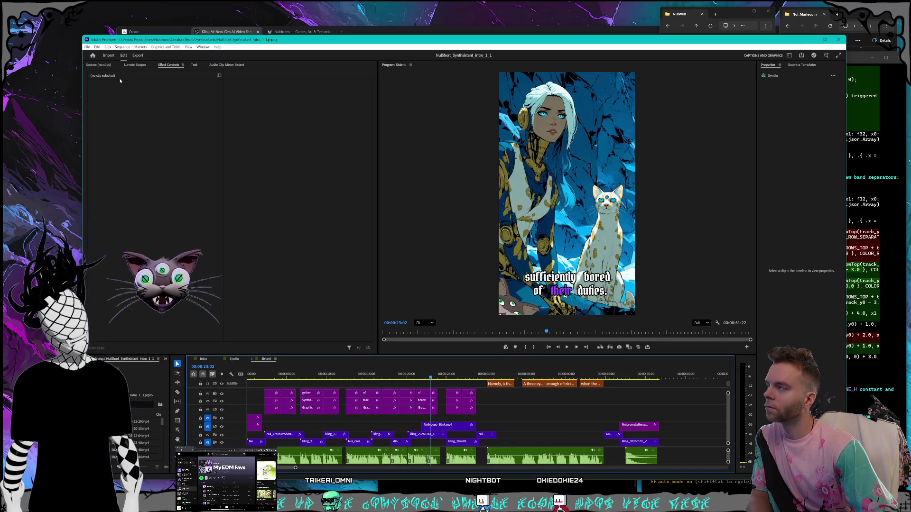
Step: Browse to the CreatureShorts folder and enlarge the Order notes window to read the list
{"action": "left_click", "coordinate": [87, 47]}
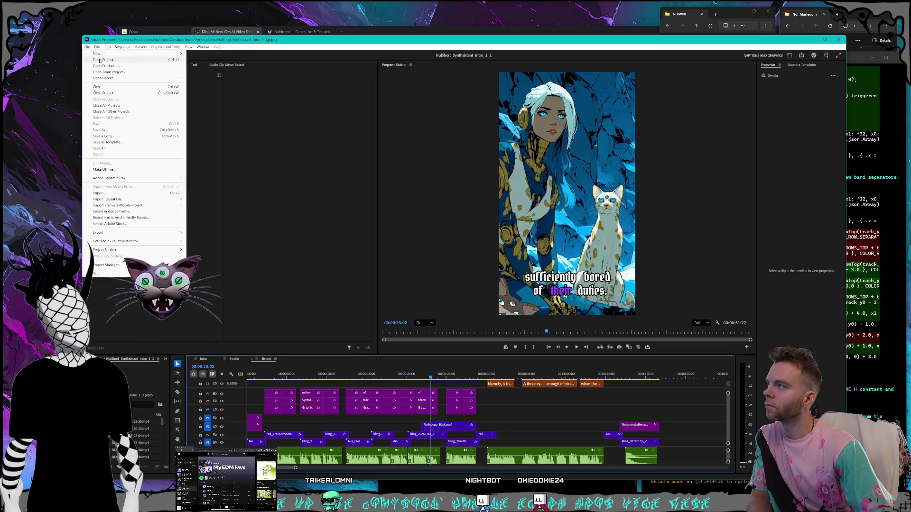
{"action": "left_click", "coordinate": [100, 59]}
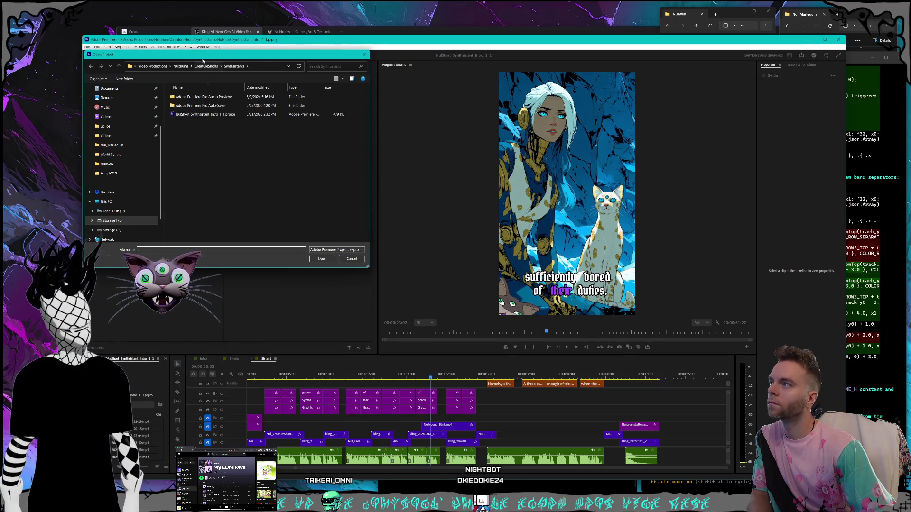
{"action": "left_click", "coordinate": [397, 130]}
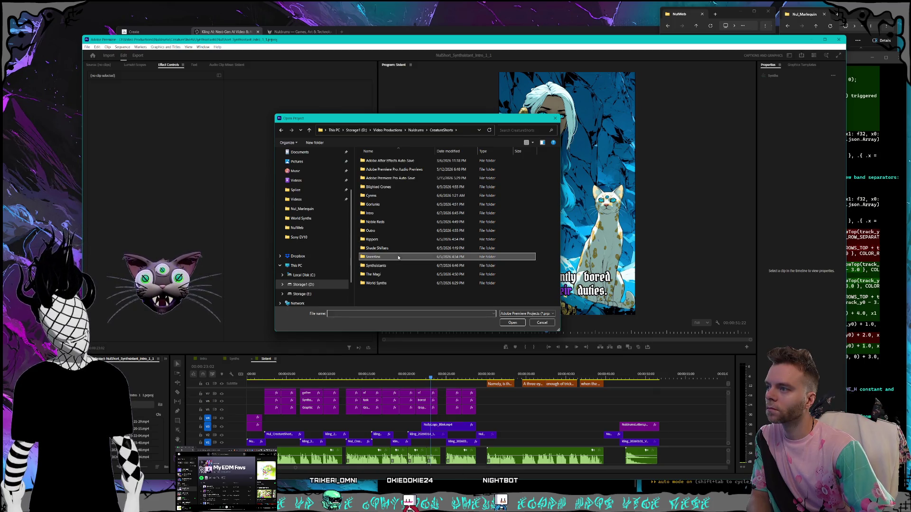
{"action": "left_click", "coordinate": [380, 248]}
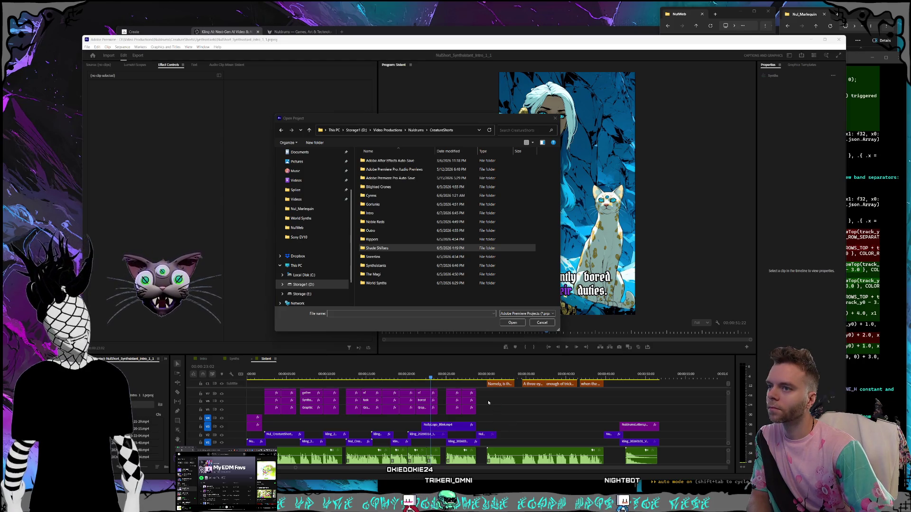
{"action": "mouse_move", "coordinate": [910, 185]}
{"action": "left_mouse_down"}
{"action": "mouse_move", "coordinate": [745, 158]}
{"action": "mouse_move", "coordinate": [802, 214]}
{"action": "left_mouse_up"}
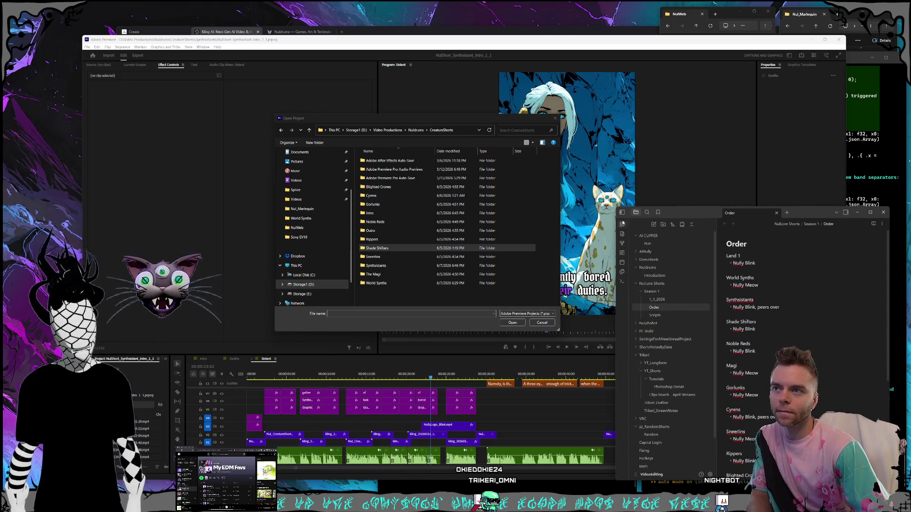
{"action": "left_click_drag", "start_coordinate": [616, 208], "coordinate": [610, 174]}
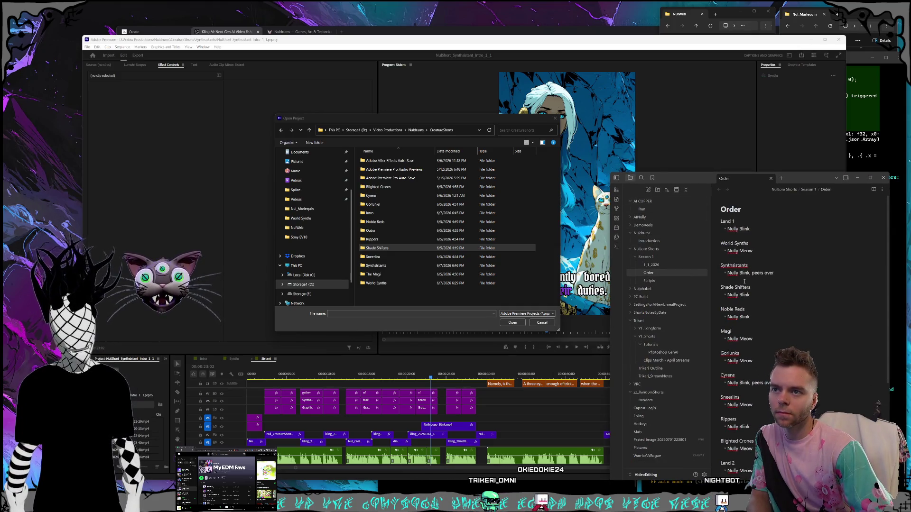
Step: Open NulShort_ShadeShifters_Intro_1_1.prproj from the Shade Shifters folder
{"action": "left_click", "coordinate": [453, 247]}
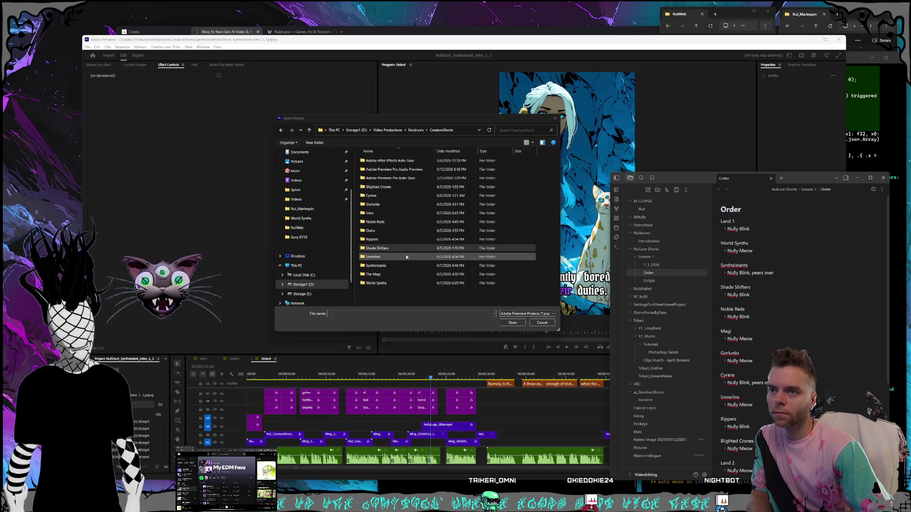
{"action": "double_click", "coordinate": [377, 248]}
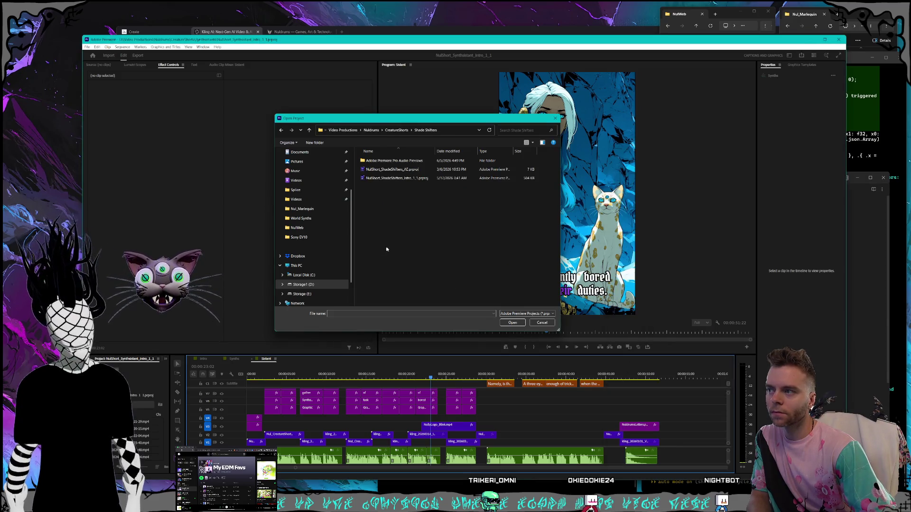
{"action": "double_click", "coordinate": [395, 179]}
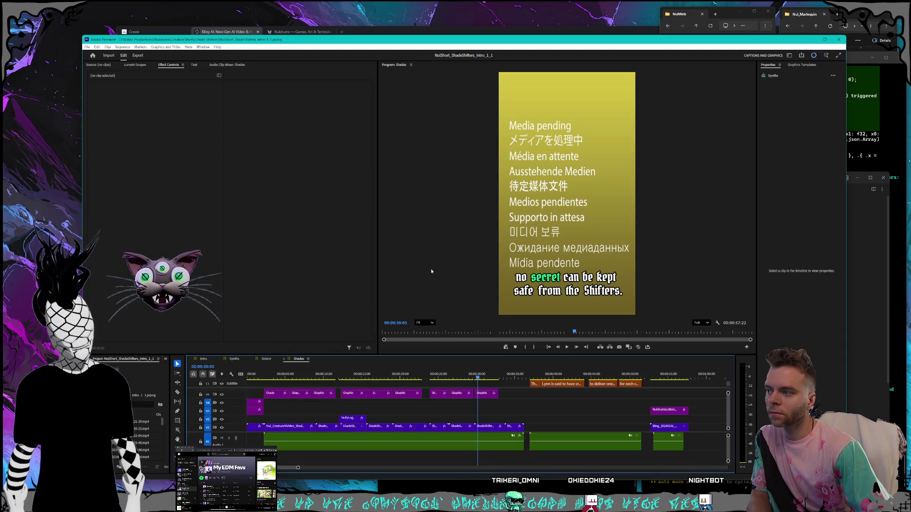
Step: Open NulShort_NobleReds_Intro_1_1.prproj from CreatureShorts > Noble Reds
{"action": "key", "text": "alt+Tab"}
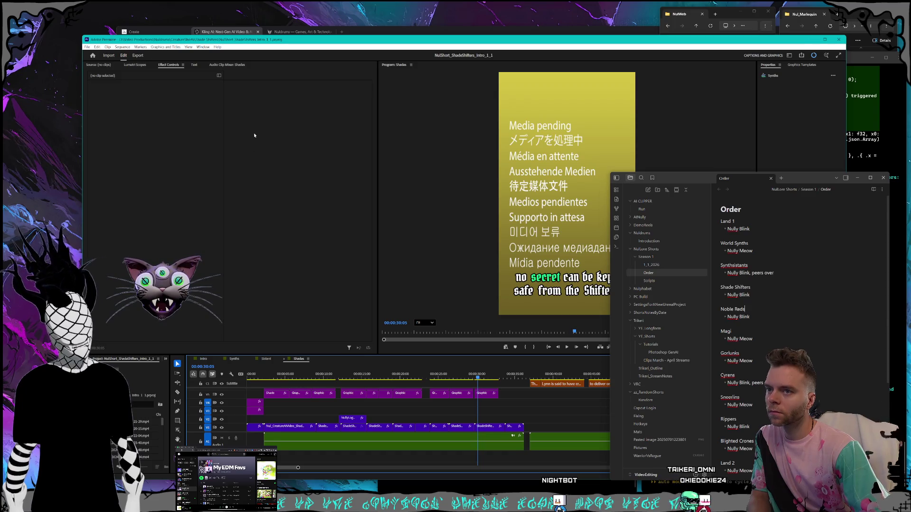
{"action": "left_click", "coordinate": [88, 47]}
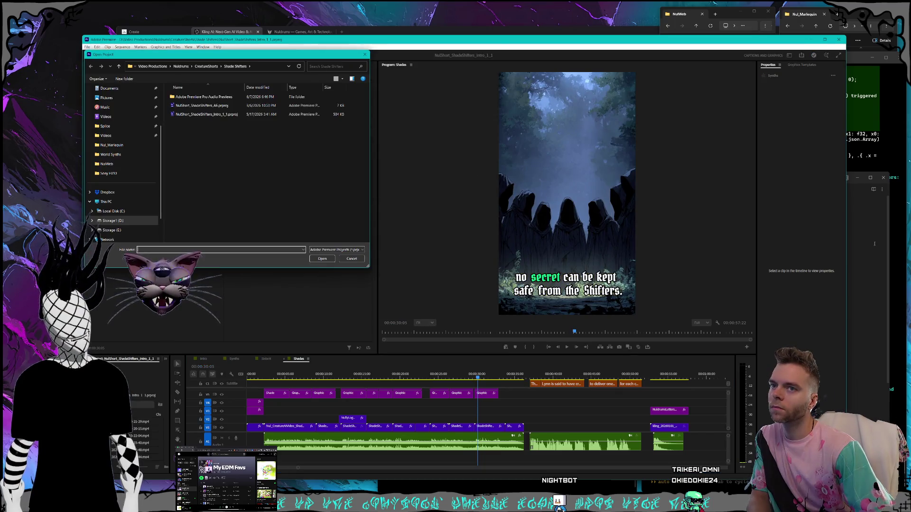
{"action": "left_click", "coordinate": [843, 239]}
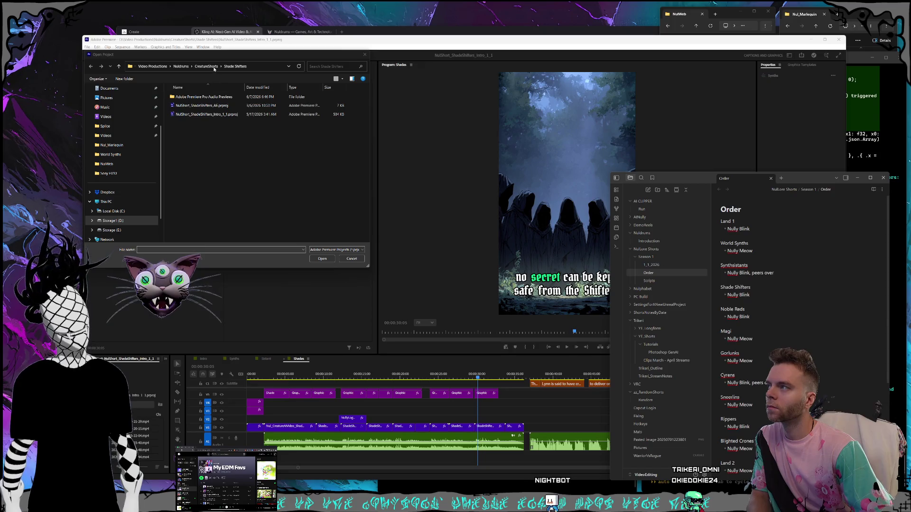
{"action": "left_click", "coordinate": [206, 66]}
{"action": "double_click", "coordinate": [185, 158]}
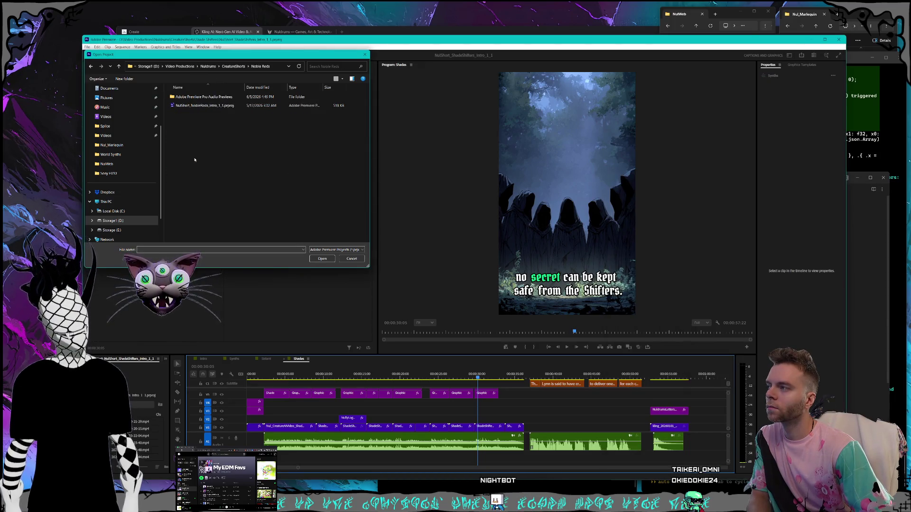
{"action": "double_click", "coordinate": [205, 106]}
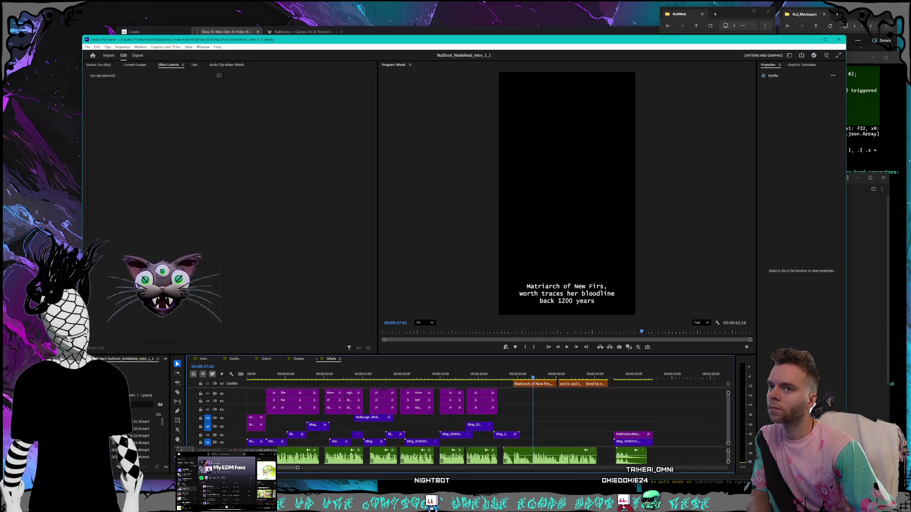
Step: Open NulShort_TheMagi_Intro_1_1.prproj from CreatureShorts > The Magi
{"action": "left_click", "coordinate": [867, 307]}
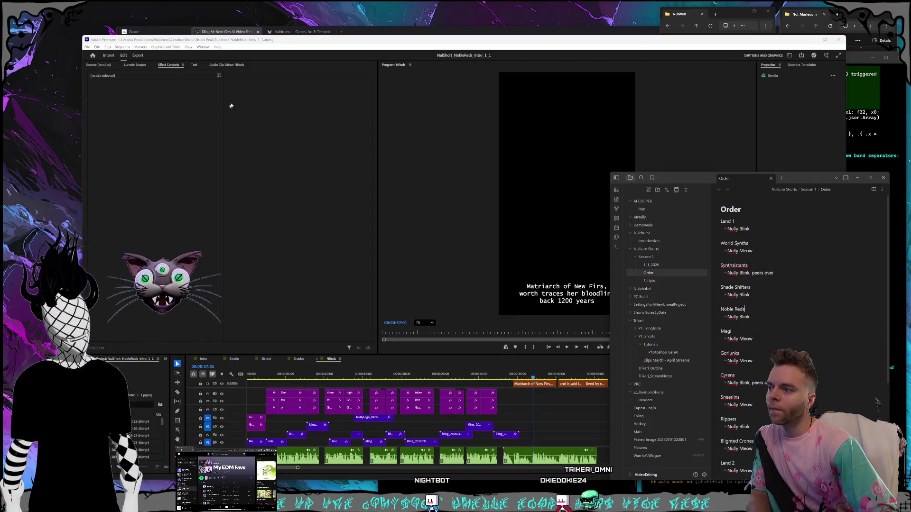
{"action": "left_click", "coordinate": [87, 46]}
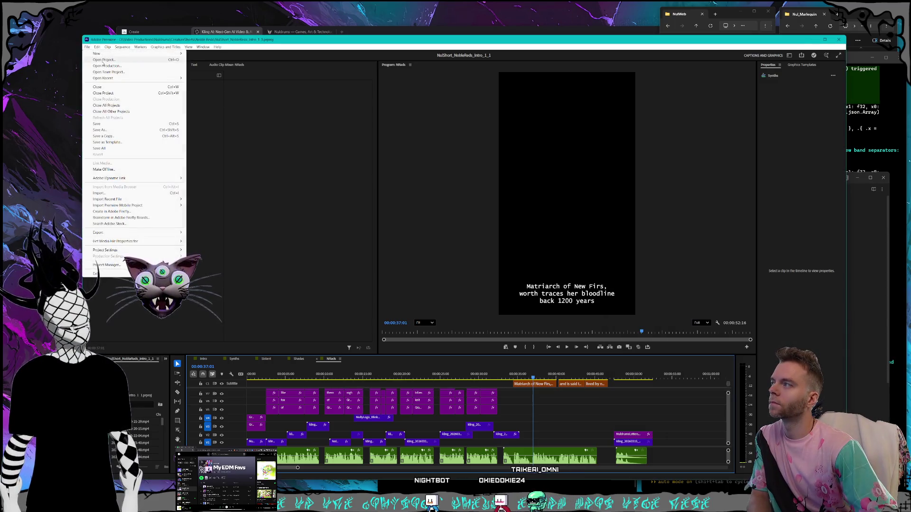
{"action": "left_click", "coordinate": [259, 161]}
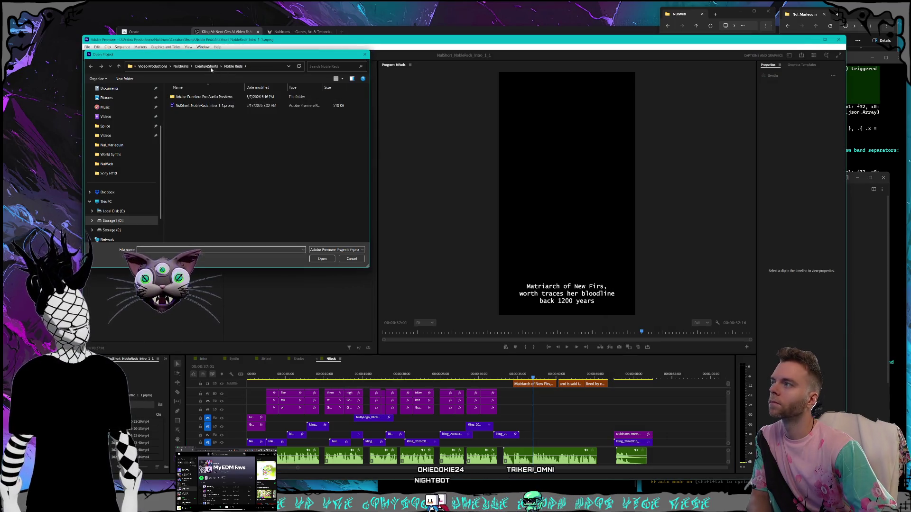
{"action": "left_click", "coordinate": [212, 67]}
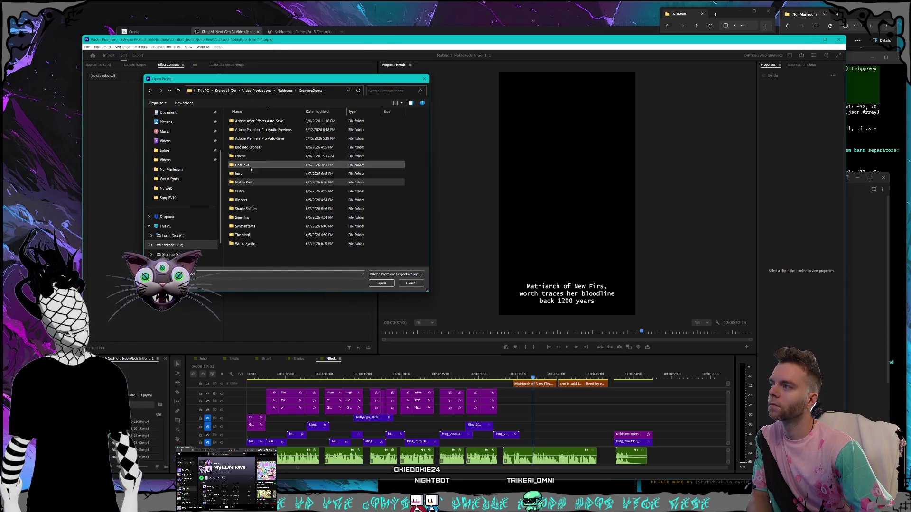
{"action": "double_click", "coordinate": [256, 244]}
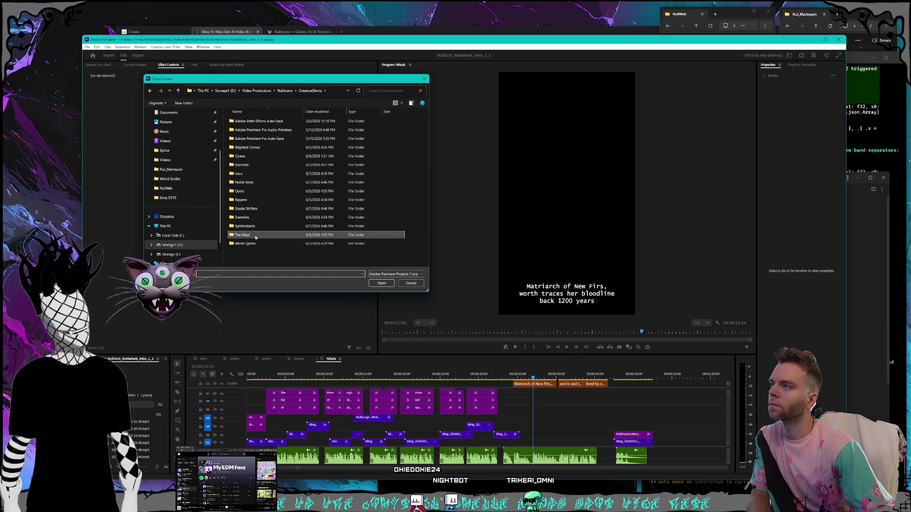
{"action": "double_click", "coordinate": [267, 130]}
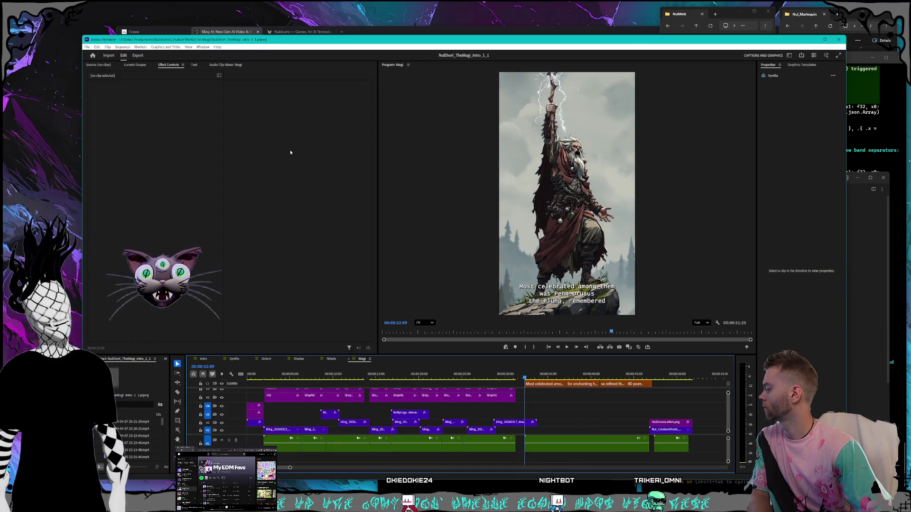
Step: Point the Open Project dialog at the CreatureShorts folder and move it top-left, checking the Order notes
{"action": "left_click", "coordinate": [852, 305]}
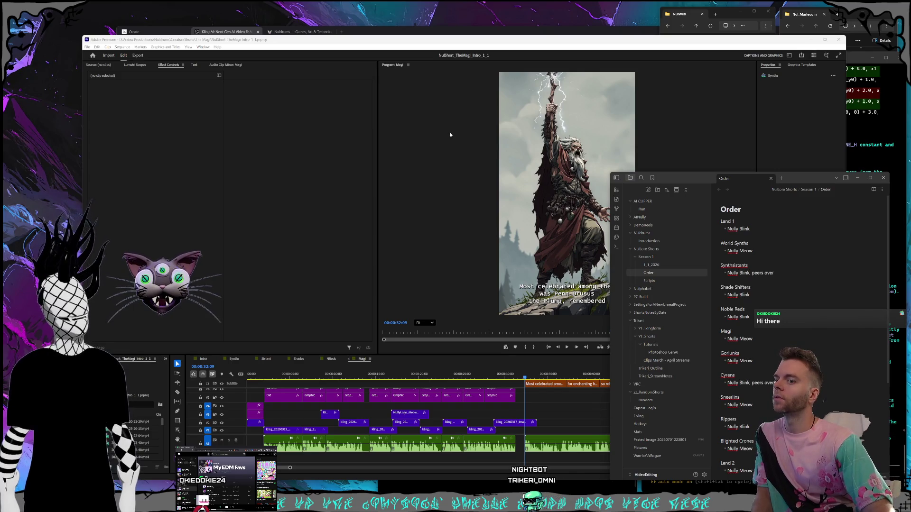
{"action": "left_click", "coordinate": [87, 47]}
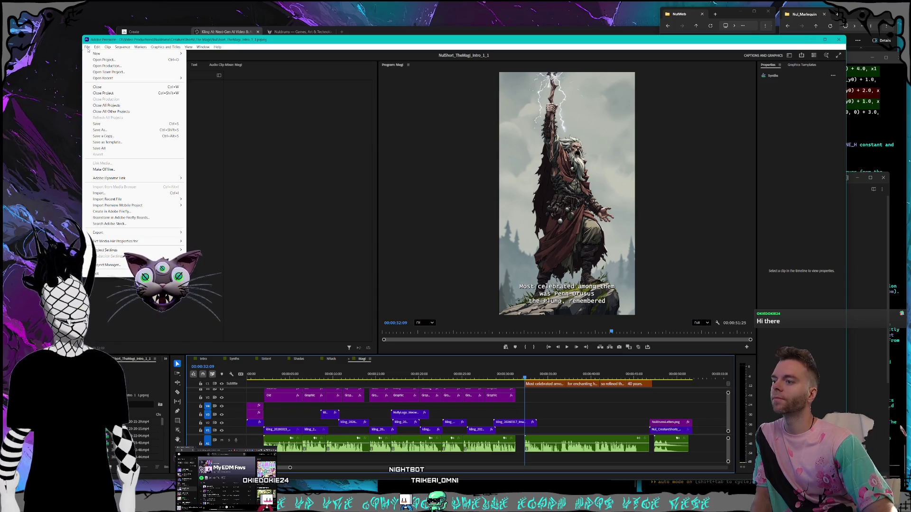
{"action": "left_click", "coordinate": [108, 60]}
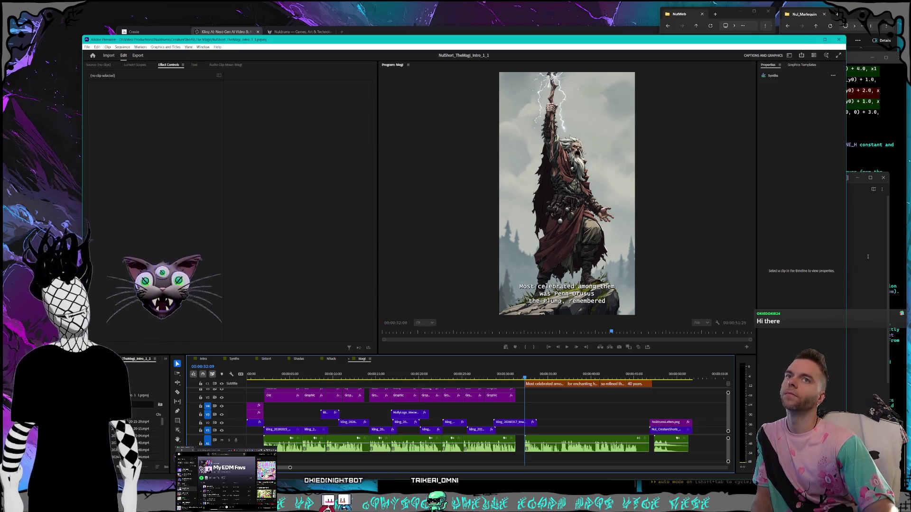
{"action": "left_click", "coordinate": [862, 253]}
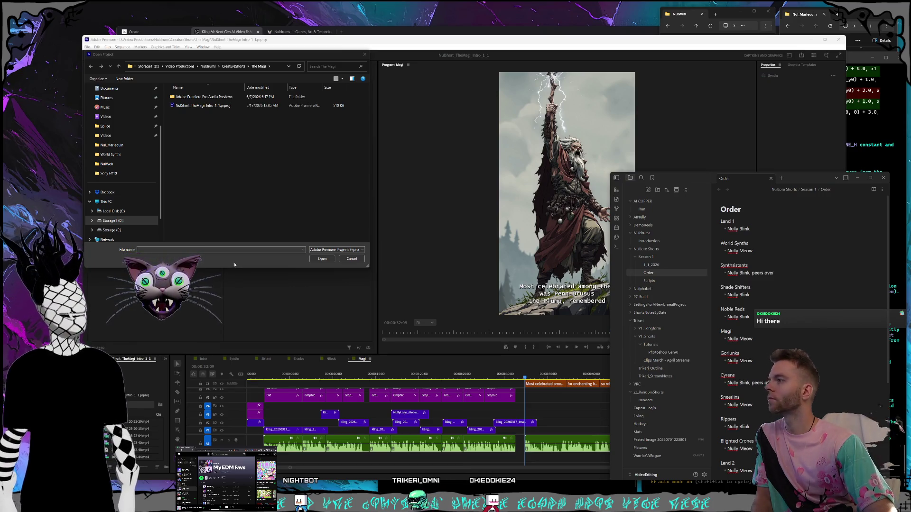
{"action": "left_click", "coordinate": [232, 54]}
{"action": "key", "text": "alt+Up"}
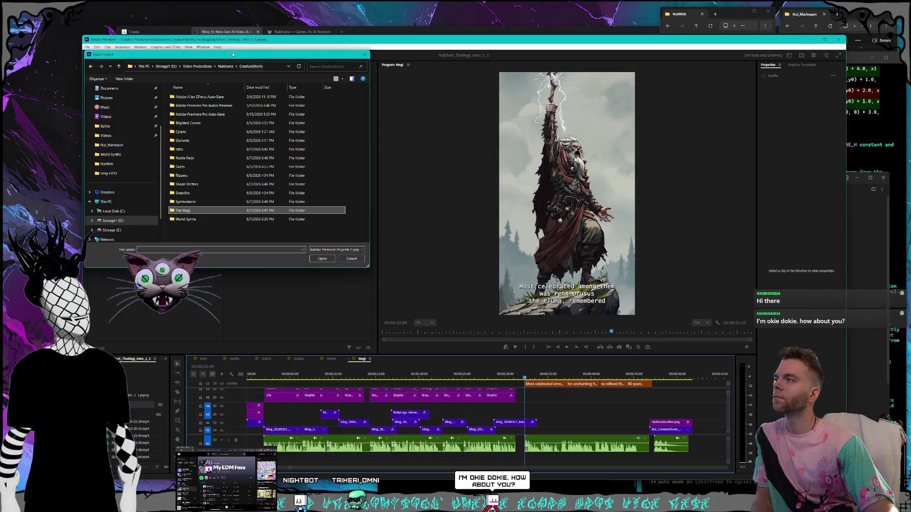
{"action": "left_click_drag", "start_coordinate": [231, 53], "coordinate": [189, 28]}
{"action": "left_click", "coordinate": [860, 310]}
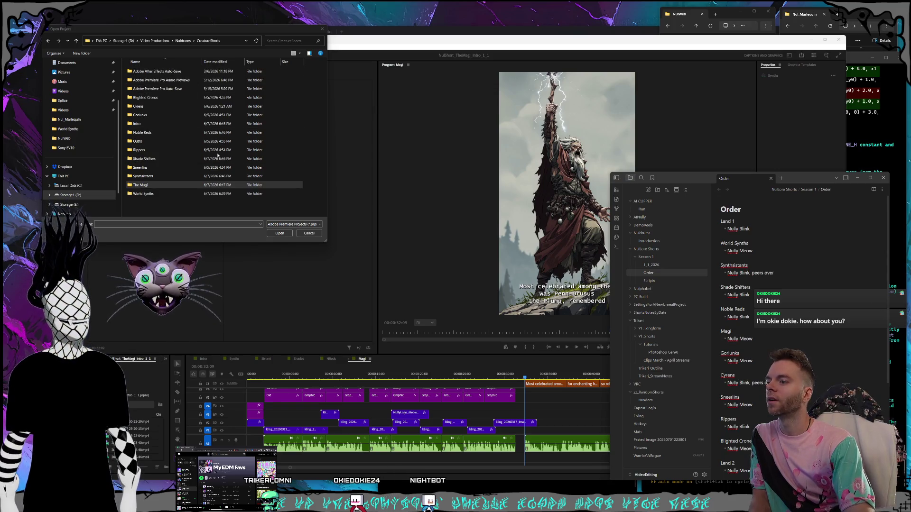
Step: Open the Gorlunks intro project from the Gorlunks folder
{"action": "double_click", "coordinate": [161, 115]}
{"action": "double_click", "coordinate": [160, 88]}
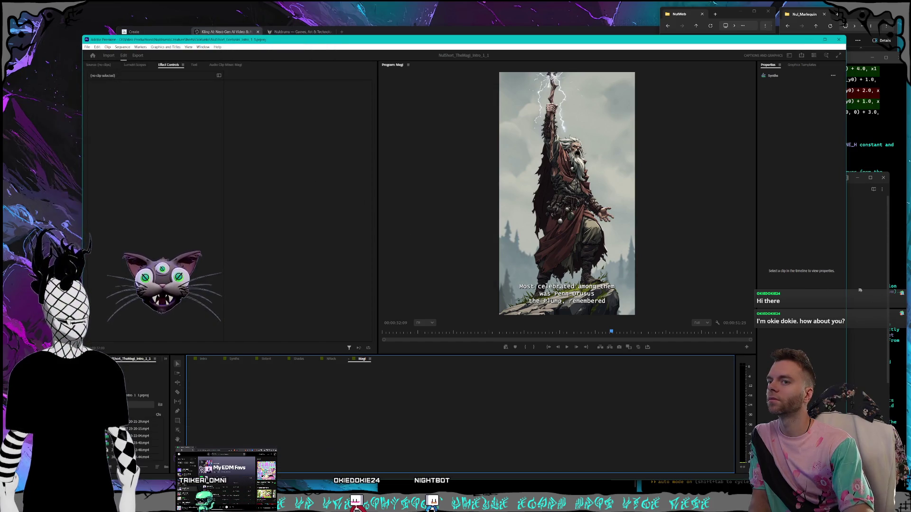
{"action": "left_click", "coordinate": [863, 288]}
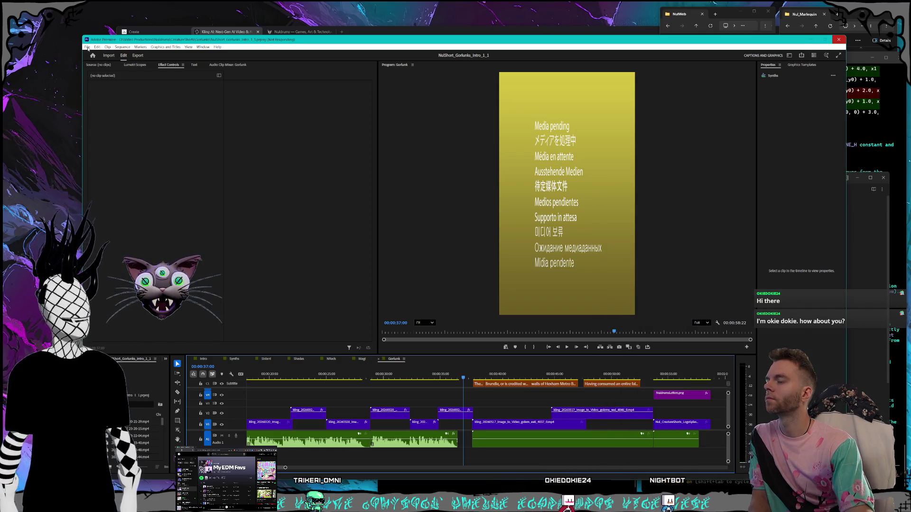
Step: Open NulShort_Cyrens_Intro_1_1.prproj from CreatureShorts > Cyrens
{"action": "left_click", "coordinate": [87, 48]}
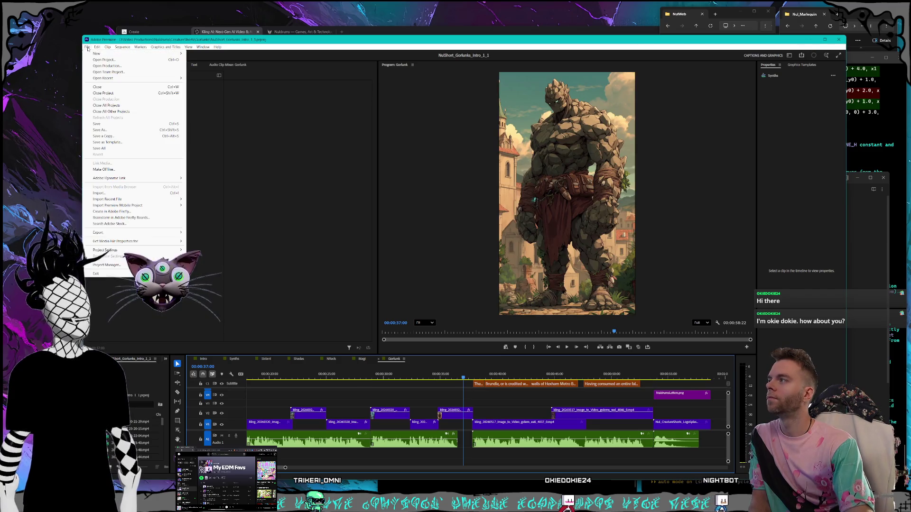
{"action": "left_click", "coordinate": [103, 60]}
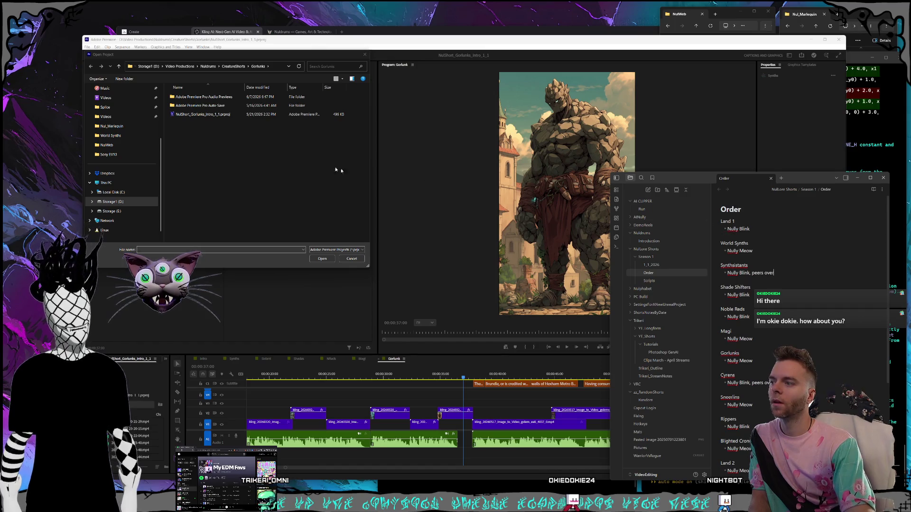
{"action": "left_click", "coordinate": [233, 66]}
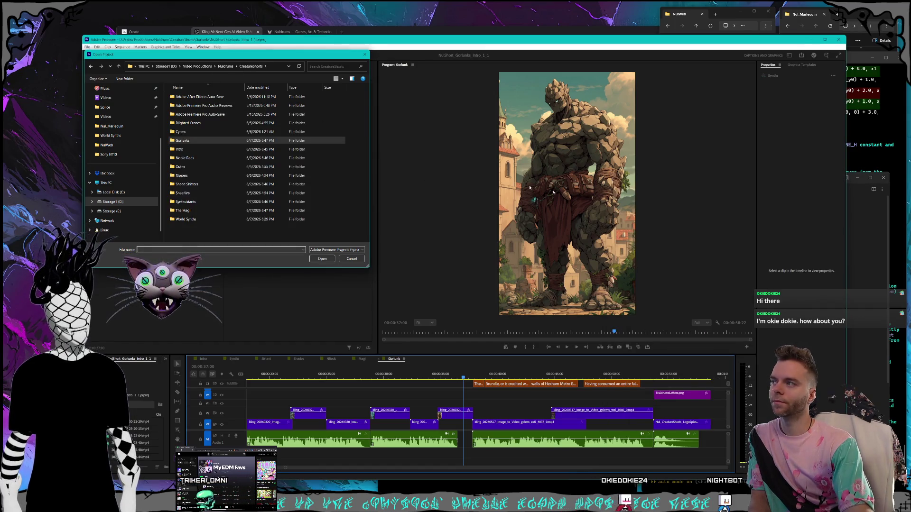
{"action": "key", "text": "alt+Tab"}
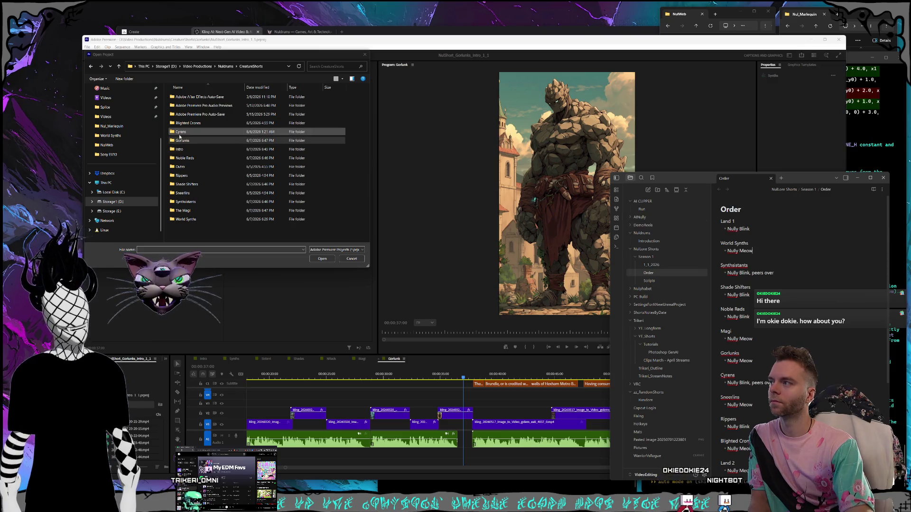
{"action": "double_click", "coordinate": [180, 131]}
{"action": "double_click", "coordinate": [206, 115]}
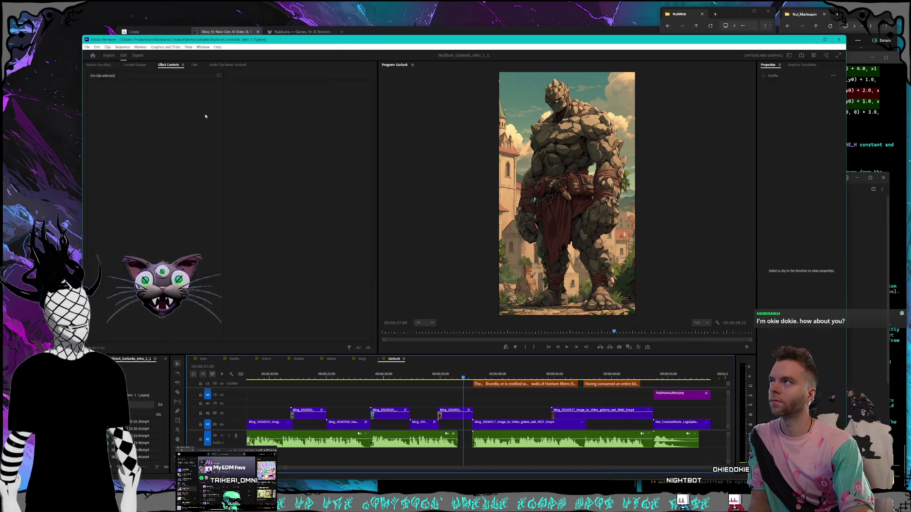
{"action": "left_click", "coordinate": [859, 263]}
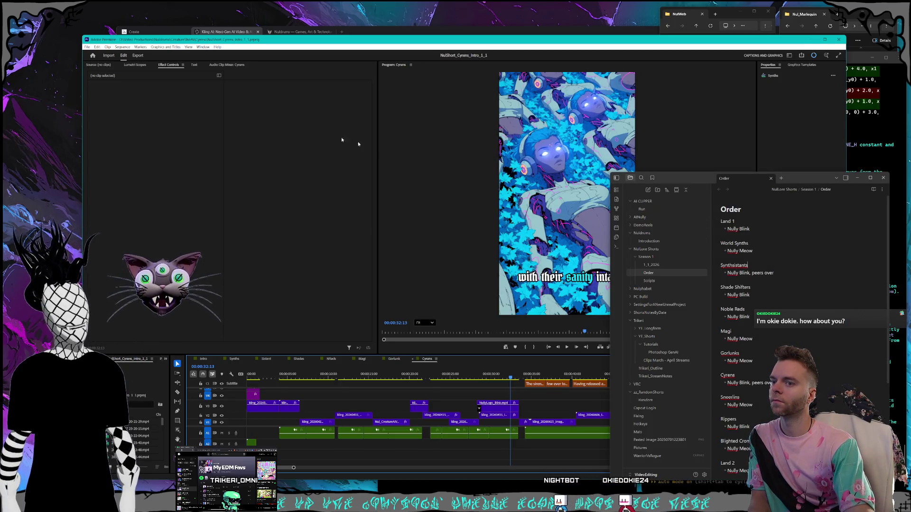
Step: Open the Sneerlins intro project from the CreatureShorts folder via File > Open Project
{"action": "left_click", "coordinate": [87, 47]}
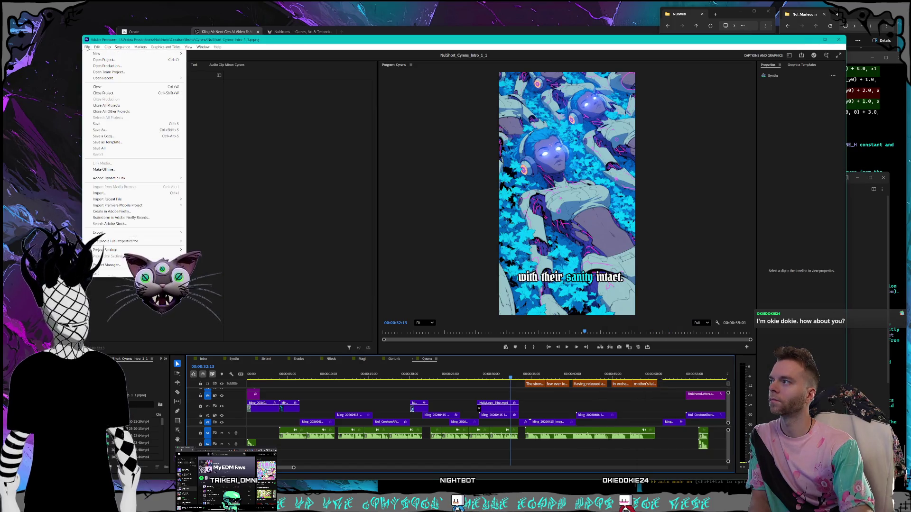
{"action": "left_click", "coordinate": [94, 60]}
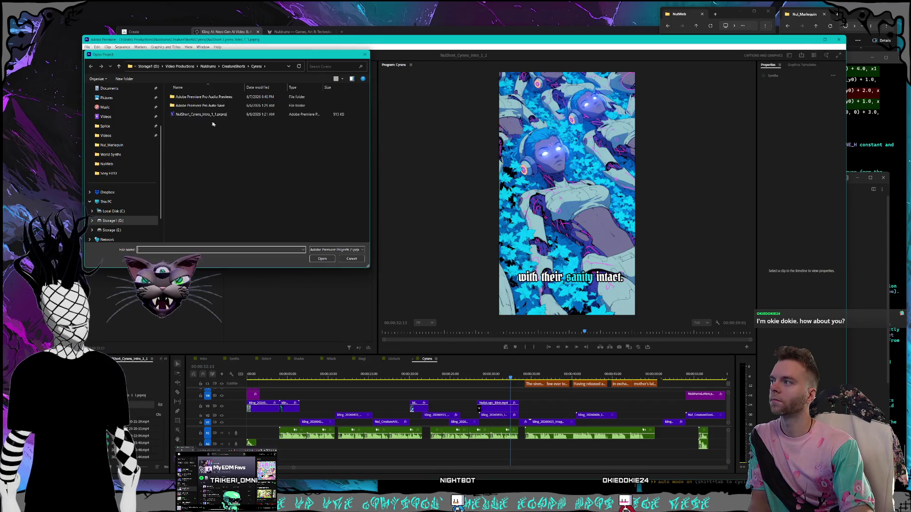
{"action": "left_click", "coordinate": [228, 67]}
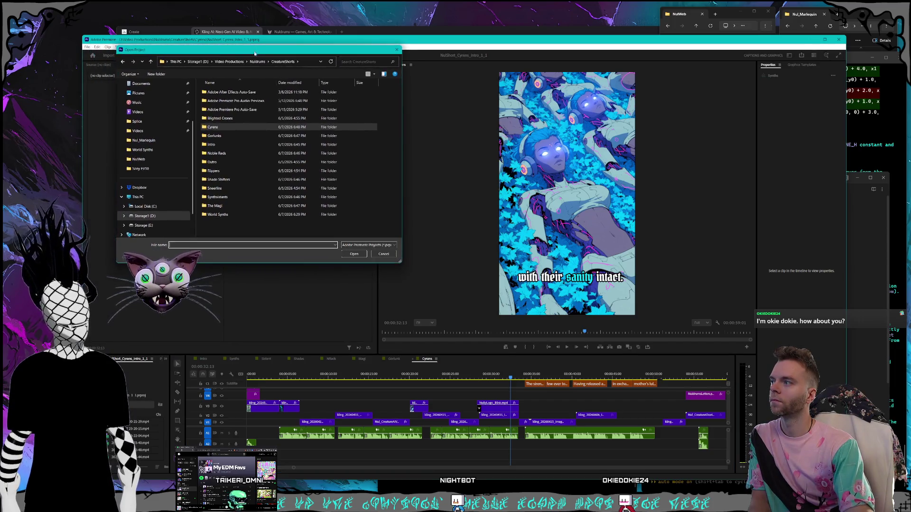
{"action": "double_click", "coordinate": [224, 189]}
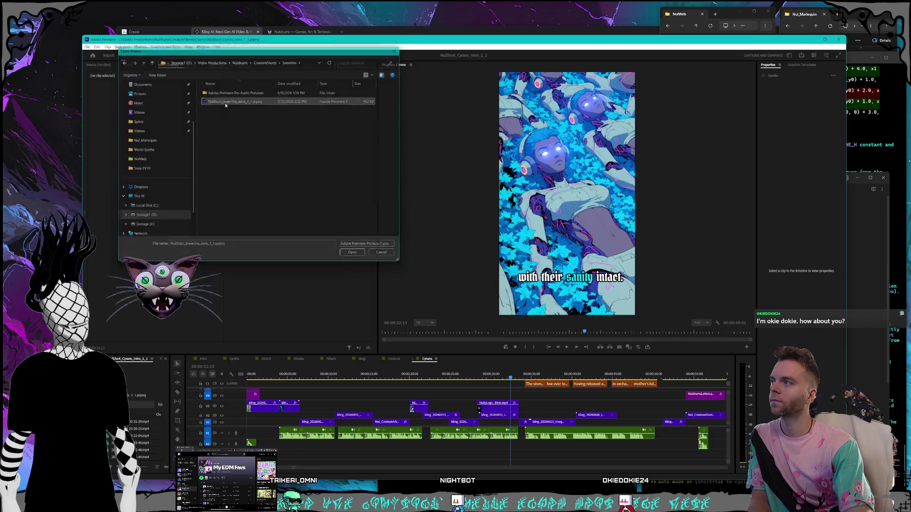
{"action": "double_click", "coordinate": [223, 101]}
Step: Check the Order notes, then browse the Open Project dialog into the Rippers folder
{"action": "left_click", "coordinate": [881, 304]}
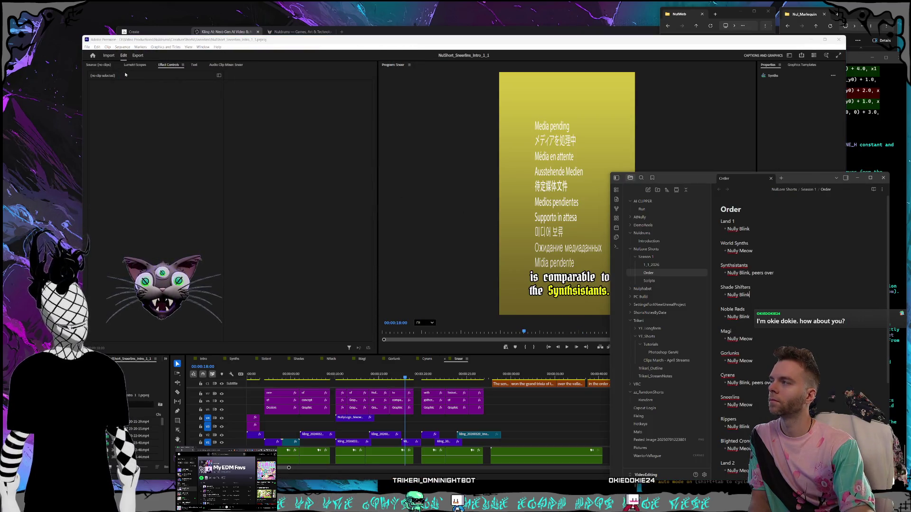
{"action": "left_click", "coordinate": [87, 48]}
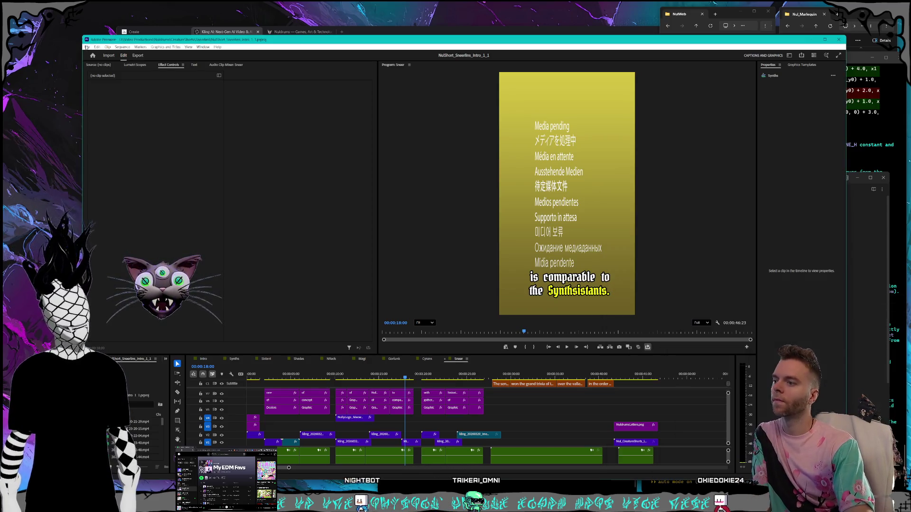
{"action": "left_click", "coordinate": [884, 269]}
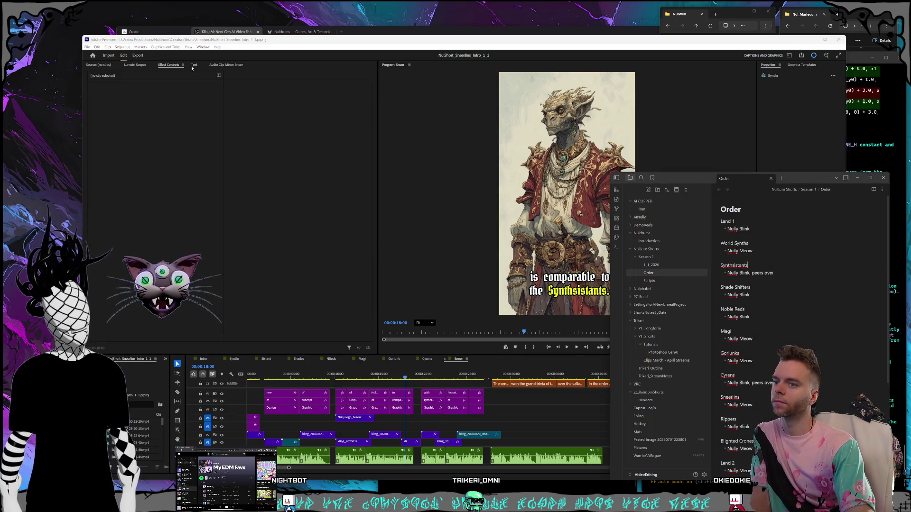
{"action": "left_click", "coordinate": [88, 47]}
{"action": "key", "text": "Escape"}
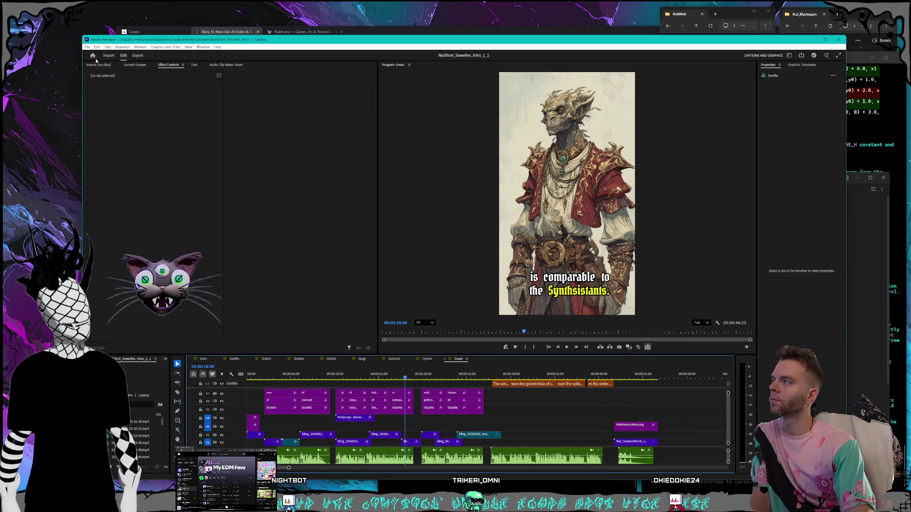
{"action": "key", "text": "ctrl+o"}
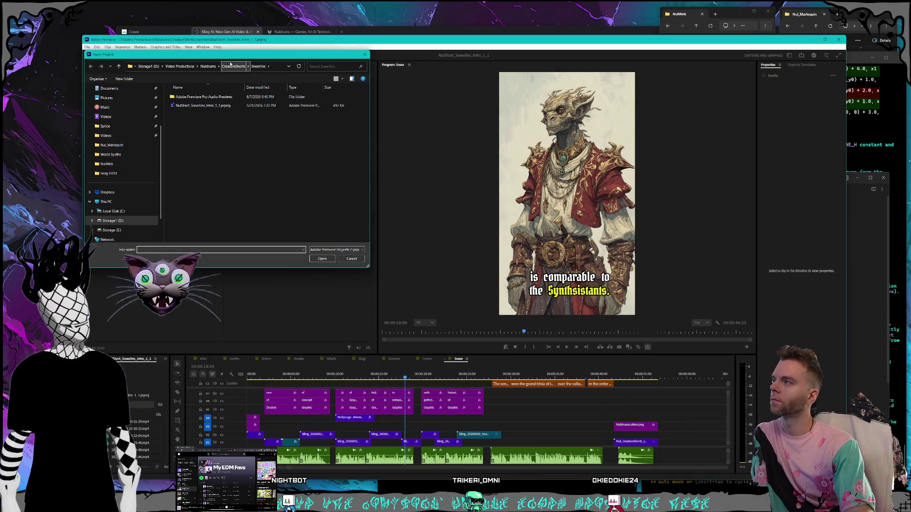
{"action": "double_click", "coordinate": [209, 193]}
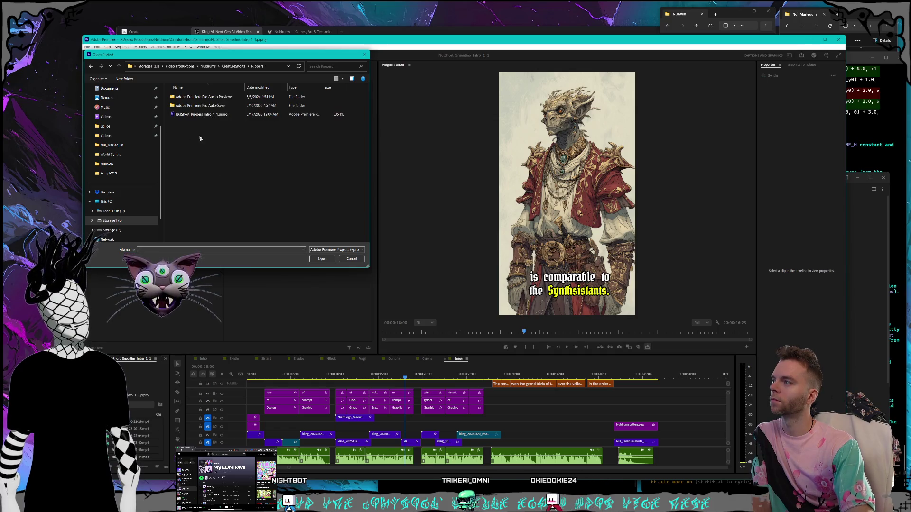
Step: Open the Rippers project, check the notes, then switch to the Blighted Crones project
{"action": "double_click", "coordinate": [209, 115]}
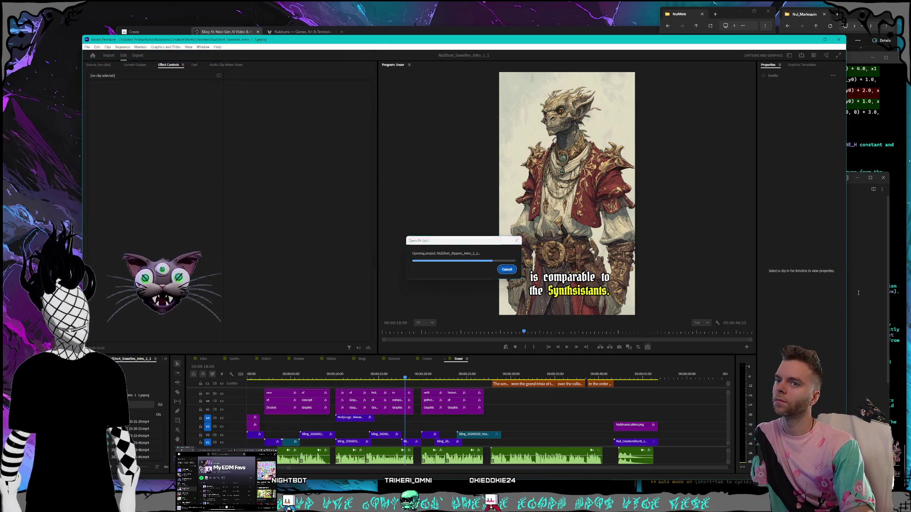
{"action": "key", "text": "alt+Tab"}
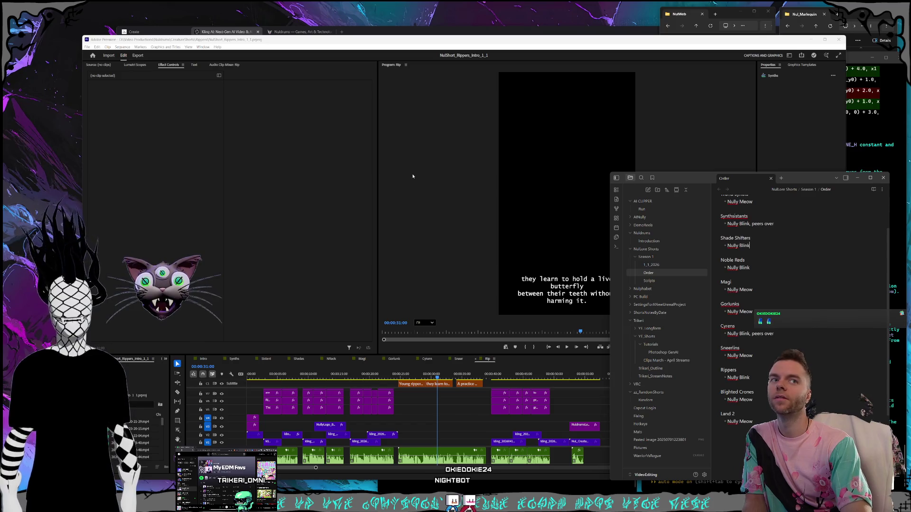
{"action": "left_click", "coordinate": [87, 47]}
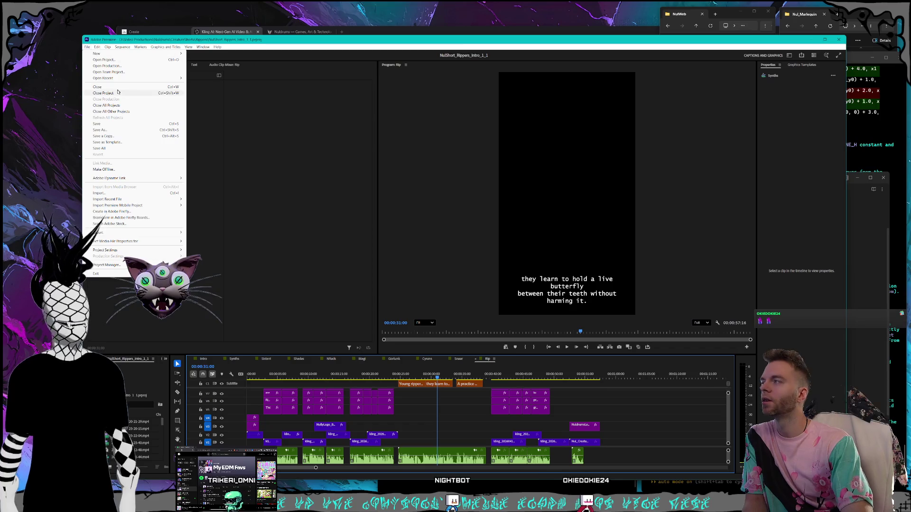
{"action": "left_click", "coordinate": [434, 190]}
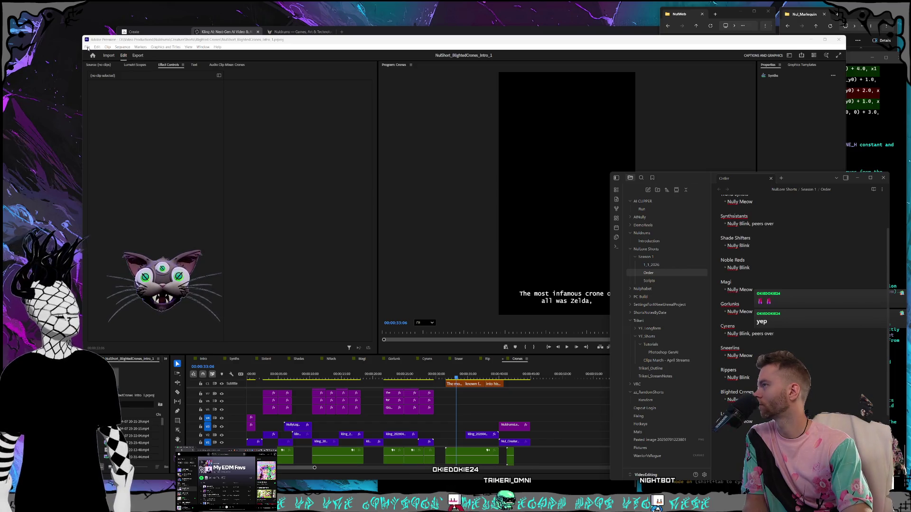
Step: Open NulShort_LandOfNuldrums_2_1 from the CreatureShorts Outro folder
{"action": "left_click", "coordinate": [88, 48]}
{"action": "left_click", "coordinate": [88, 48]}
{"action": "left_click", "coordinate": [332, 173]}
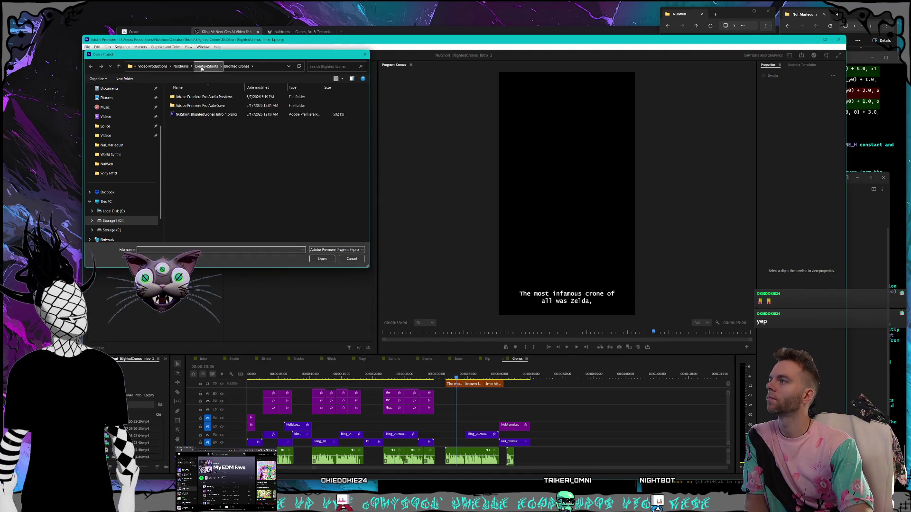
{"action": "left_click", "coordinate": [201, 68]}
{"action": "double_click", "coordinate": [231, 166]}
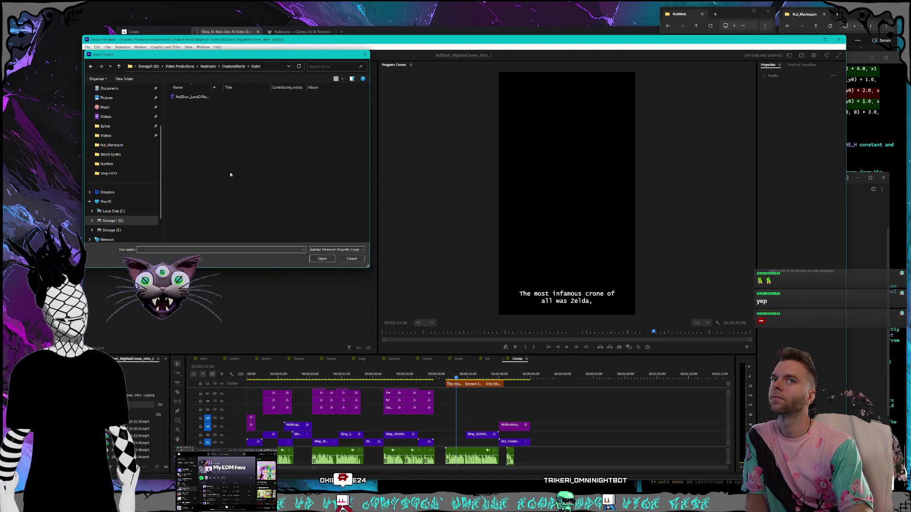
{"action": "left_click", "coordinate": [191, 97]}
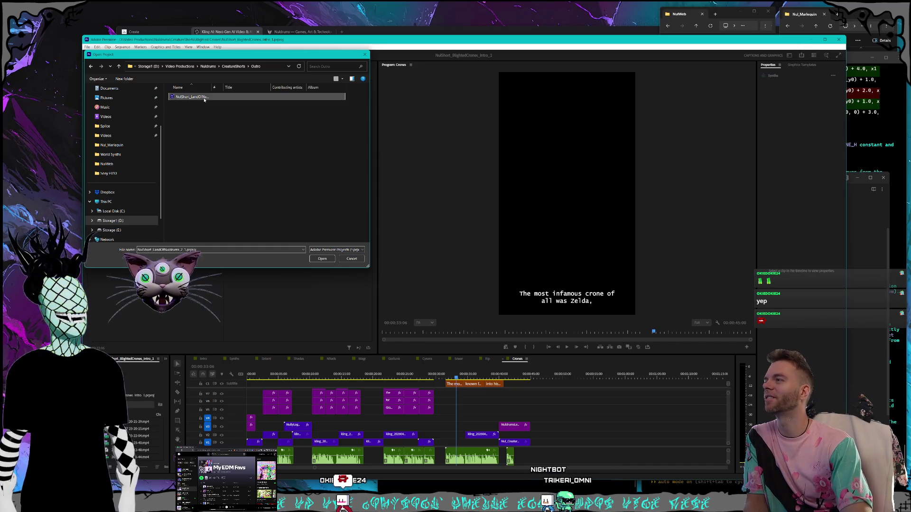
{"action": "left_click", "coordinate": [323, 258]}
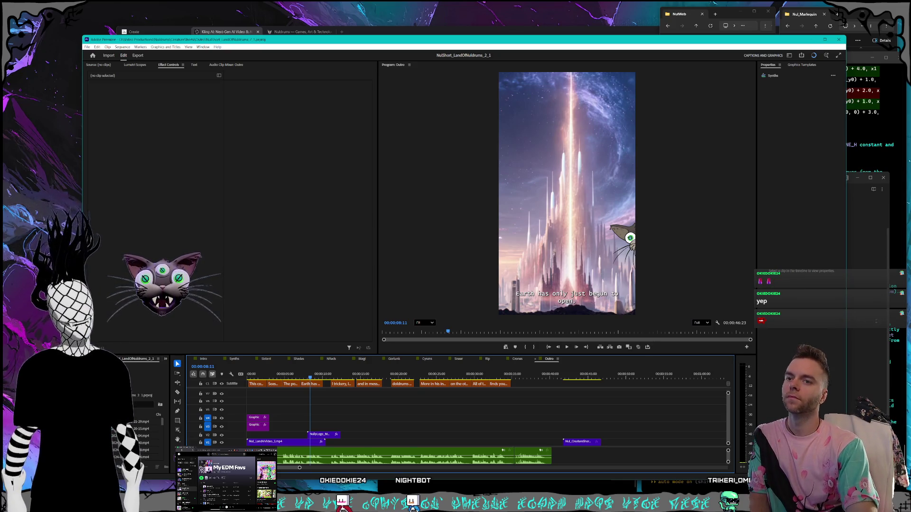
Step: Review the Order notes around the Land 2 entry, reposition that window, then switch to the Claude Code terminal
{"action": "key", "text": "alt+Tab"}
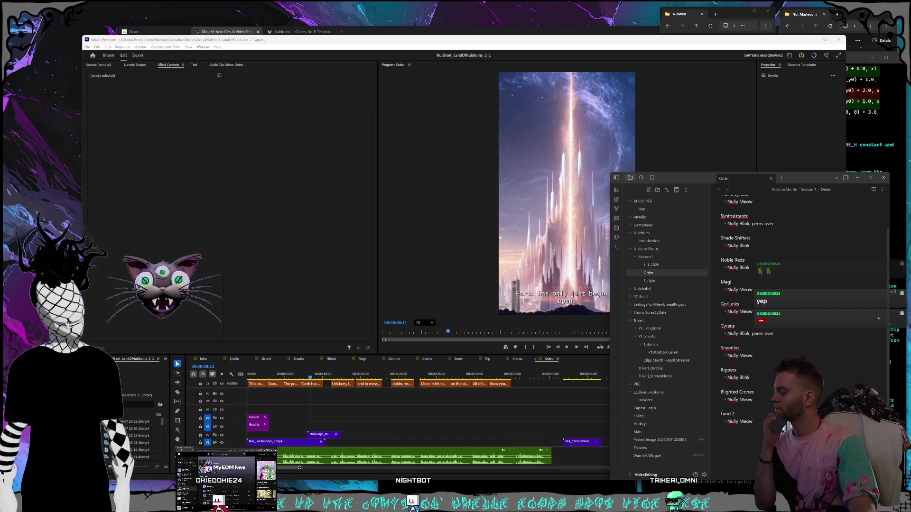
{"action": "left_click", "coordinate": [764, 422]}
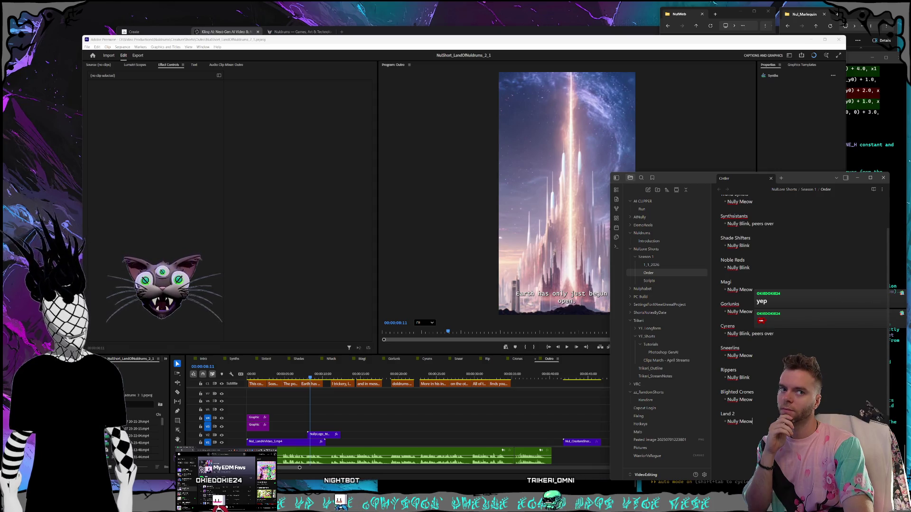
{"action": "scroll", "coordinate": [802, 332], "scroll_direction": "up", "scroll_amount": 1}
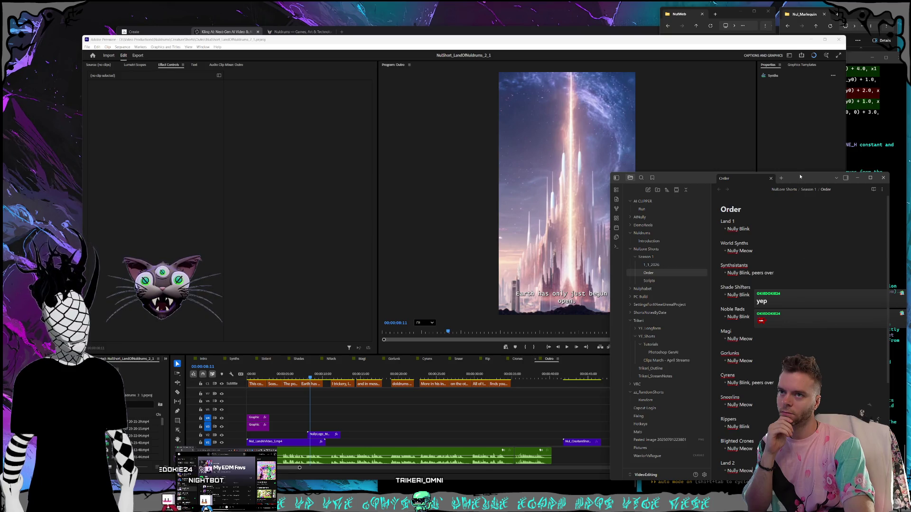
{"action": "left_click_drag", "start_coordinate": [800, 176], "coordinate": [795, 165]}
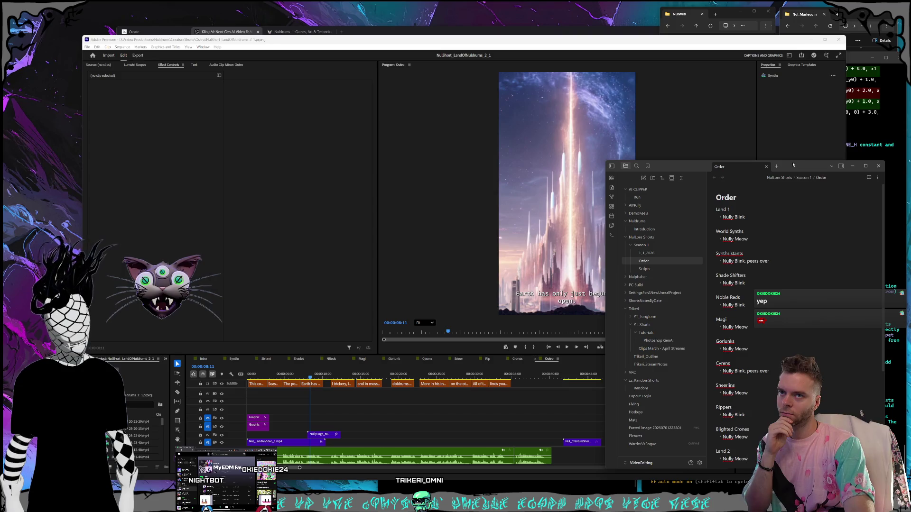
{"action": "left_click_drag", "start_coordinate": [792, 166], "coordinate": [791, 166]}
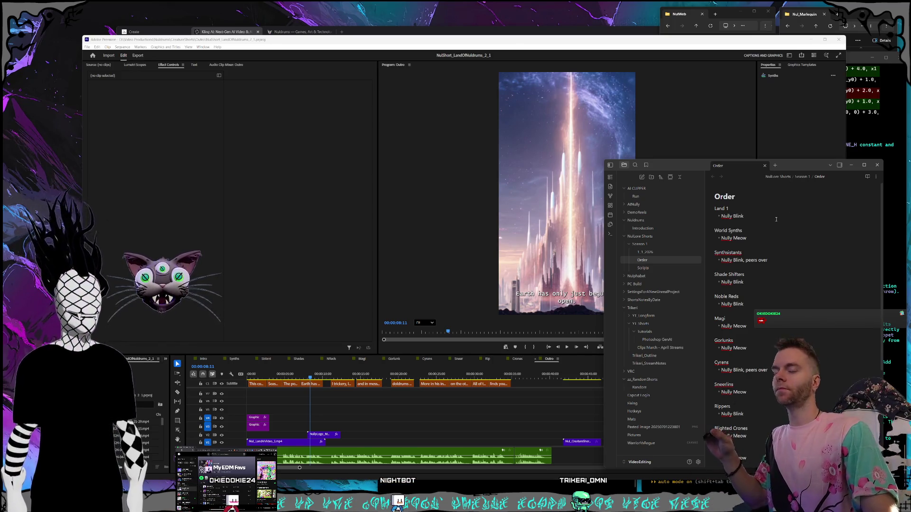
{"action": "left_click", "coordinate": [886, 355]}
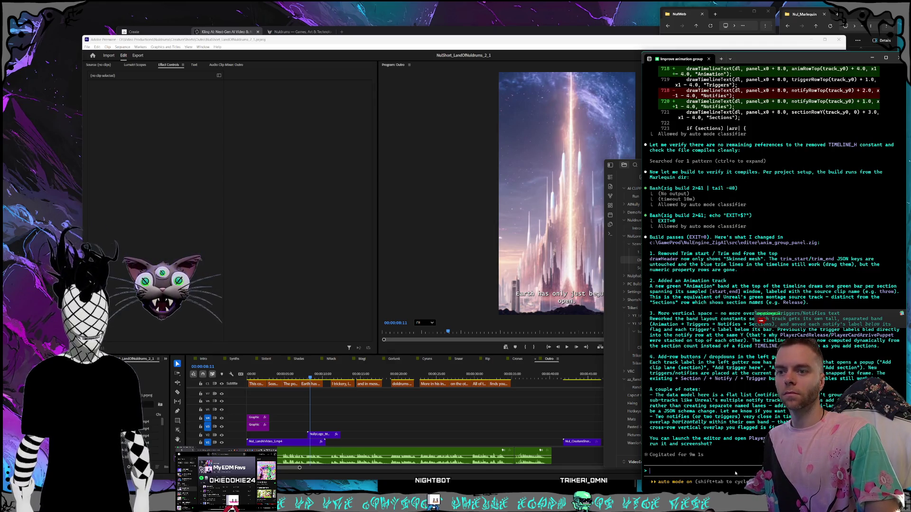
Step: Ask Claude Code to go ahead and build the engine and Marlequin
{"action": "type", "text": "go ah"}
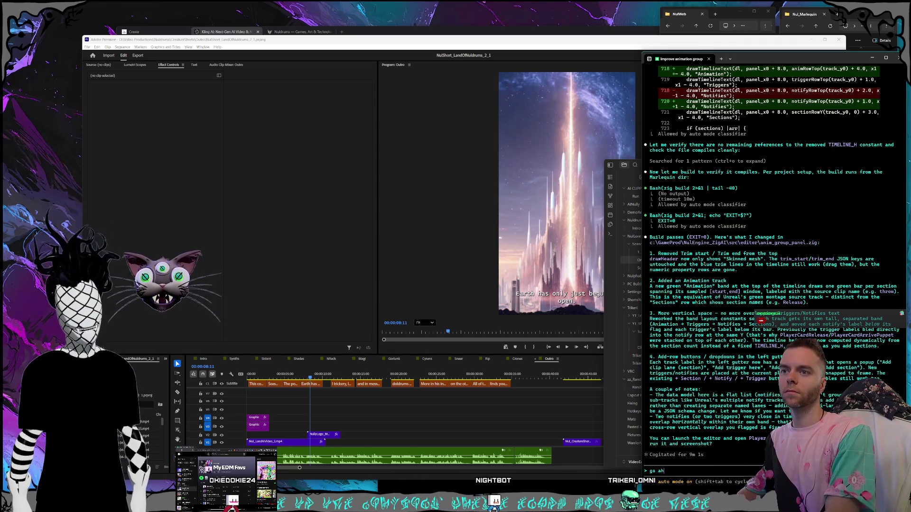
{"action": "type", "text": "ead and build the r"}
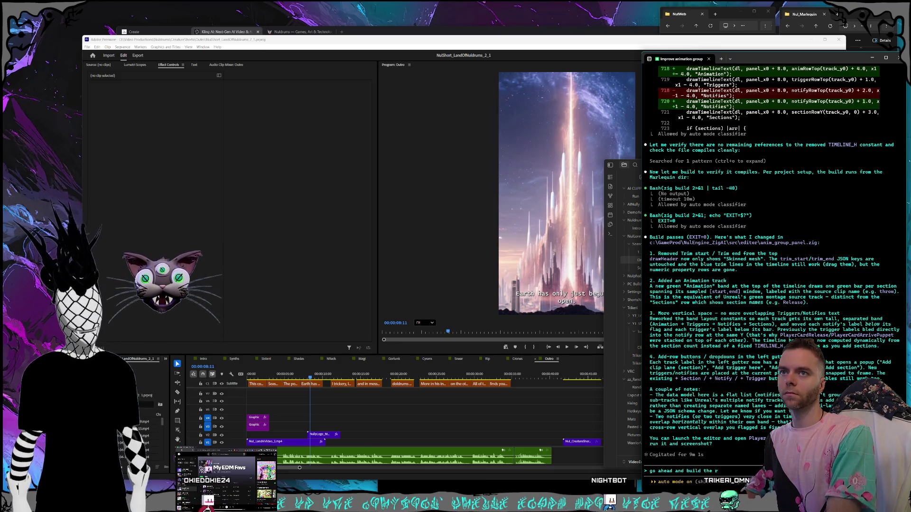
{"action": "key", "text": "BackSpace"}
{"action": "type", "text": "engine and marle"}
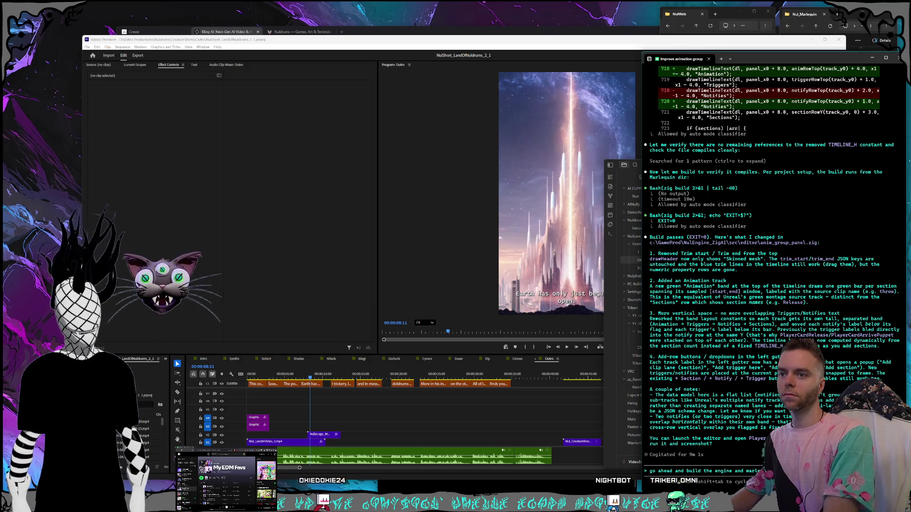
{"action": "key", "text": "Return"}
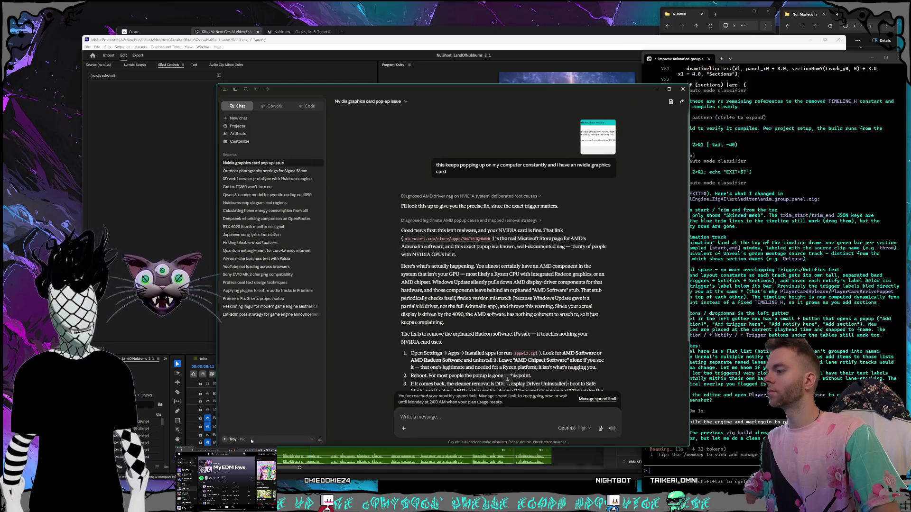
Step: Check the plan usage limits in Claude's Settings, then close and minimise Claude
{"action": "left_click", "coordinate": [233, 440]}
{"action": "left_click", "coordinate": [248, 374]}
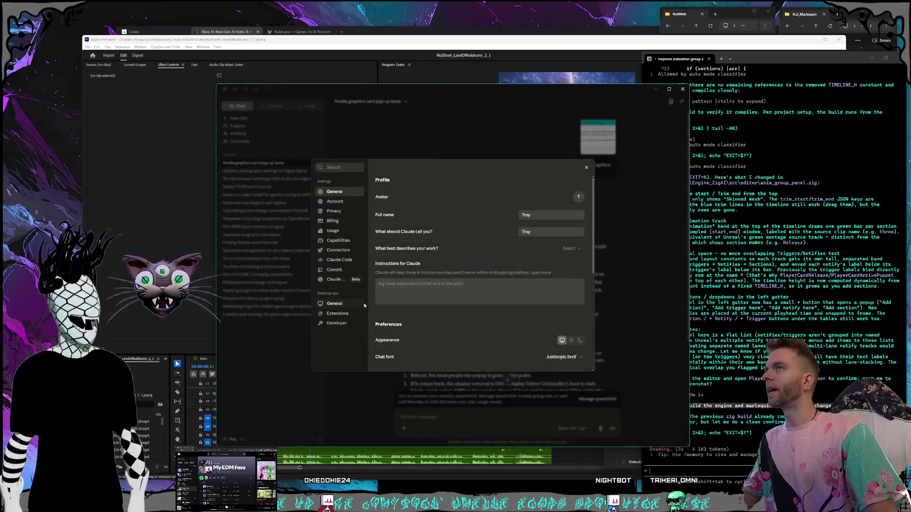
{"action": "left_click", "coordinate": [333, 231]}
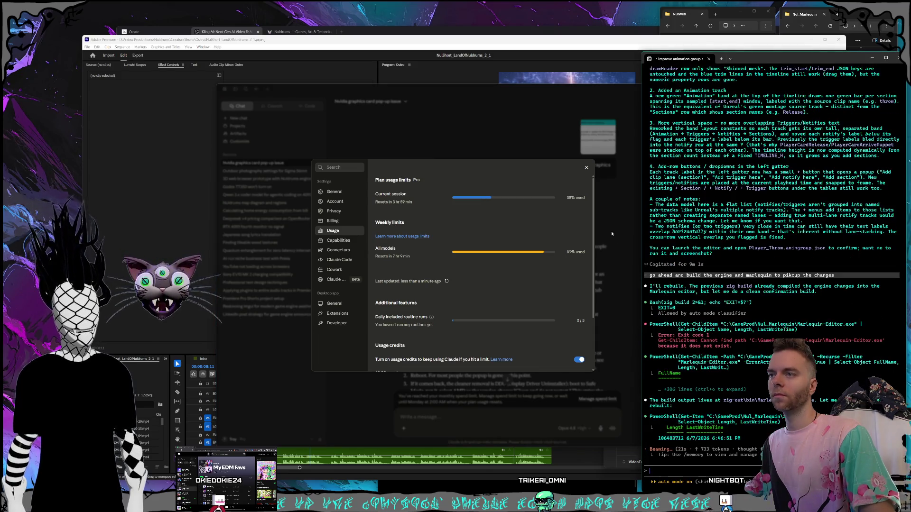
{"action": "left_click", "coordinate": [611, 231]}
{"action": "left_click", "coordinate": [655, 90]}
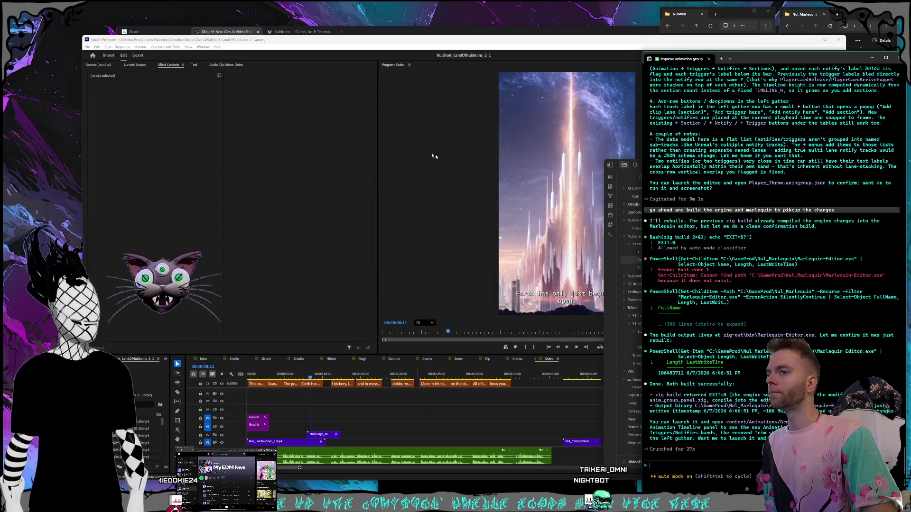
Step: Return to Premiere and show the Synths sequence in the timeline
{"action": "left_click", "coordinate": [480, 489]}
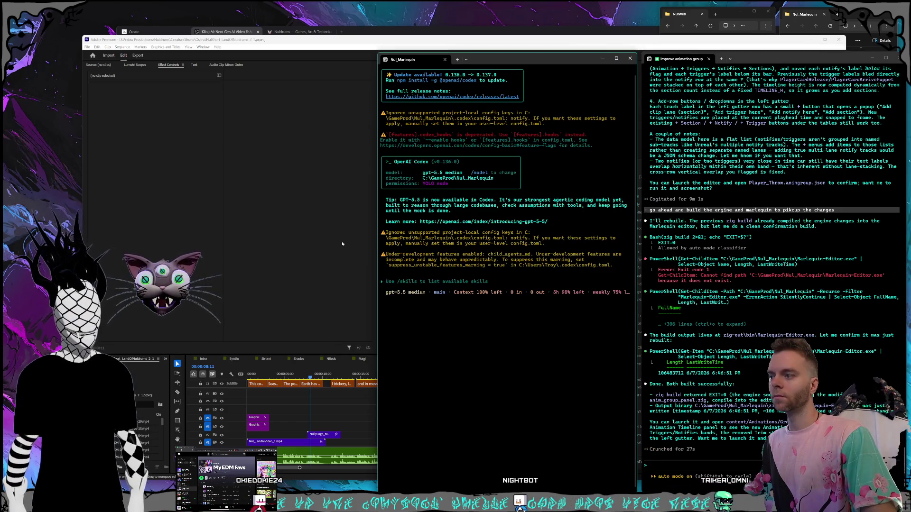
{"action": "left_click", "coordinate": [343, 43]}
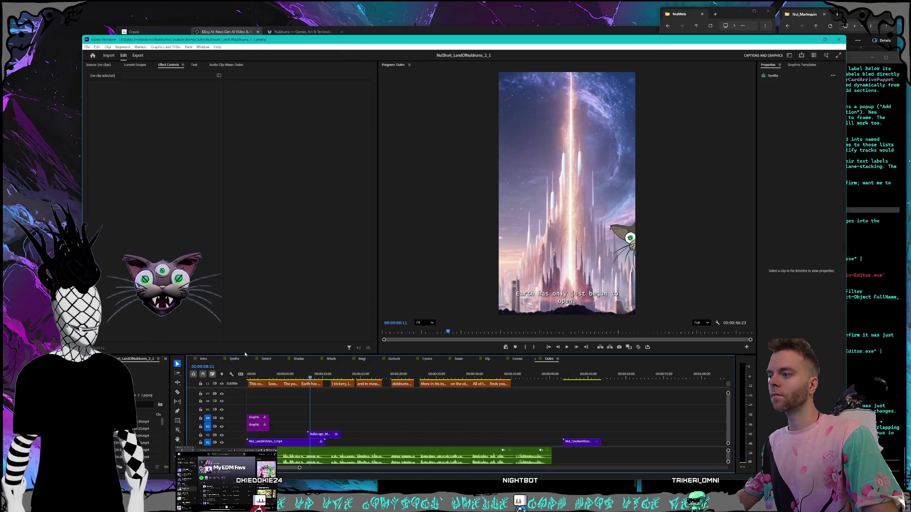
{"action": "left_click", "coordinate": [205, 359]}
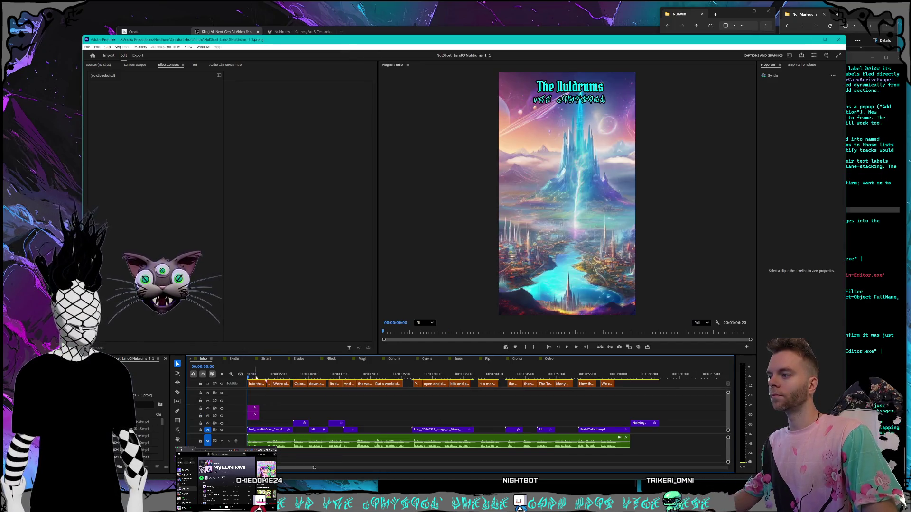
{"action": "left_click", "coordinate": [235, 359]}
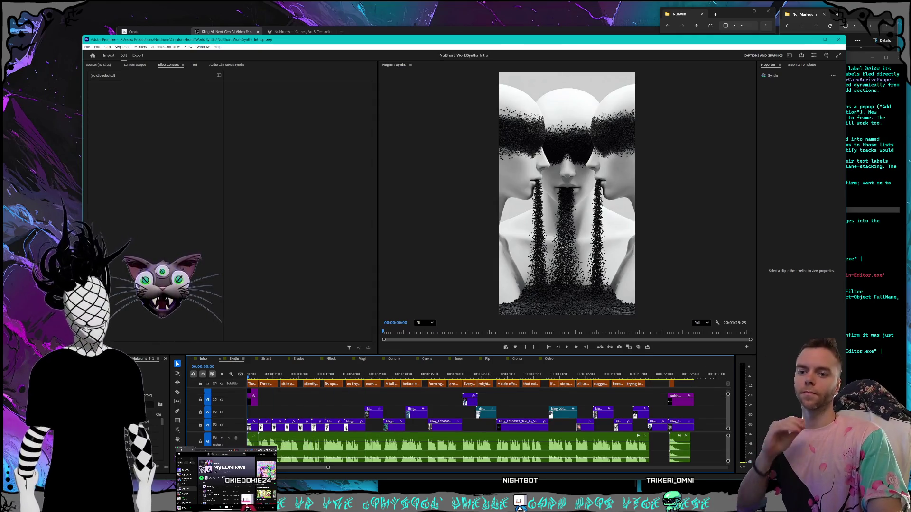
Step: Raise Adobe Premiere's app volume from 17 to 19, then start playback of the sequence
{"action": "key", "text": "super+ctrl+v"}
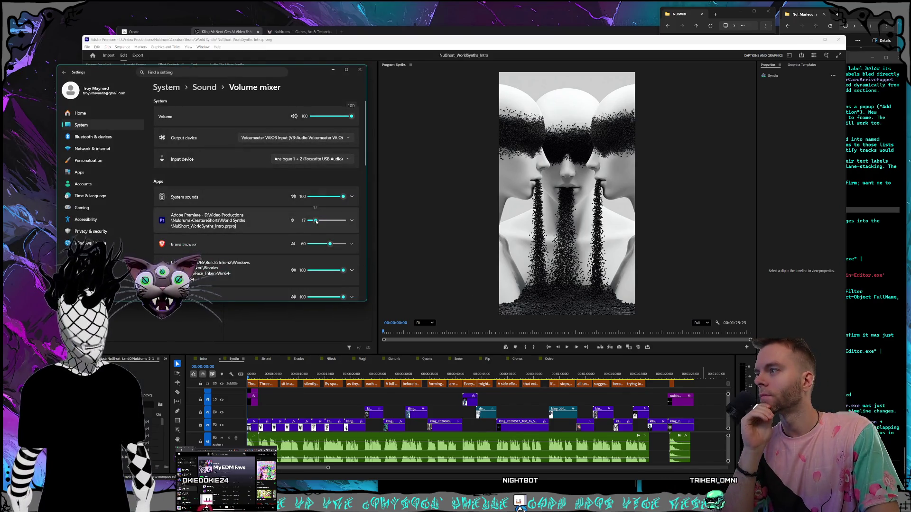
{"action": "left_click_drag", "start_coordinate": [316, 221], "coordinate": [317, 221]}
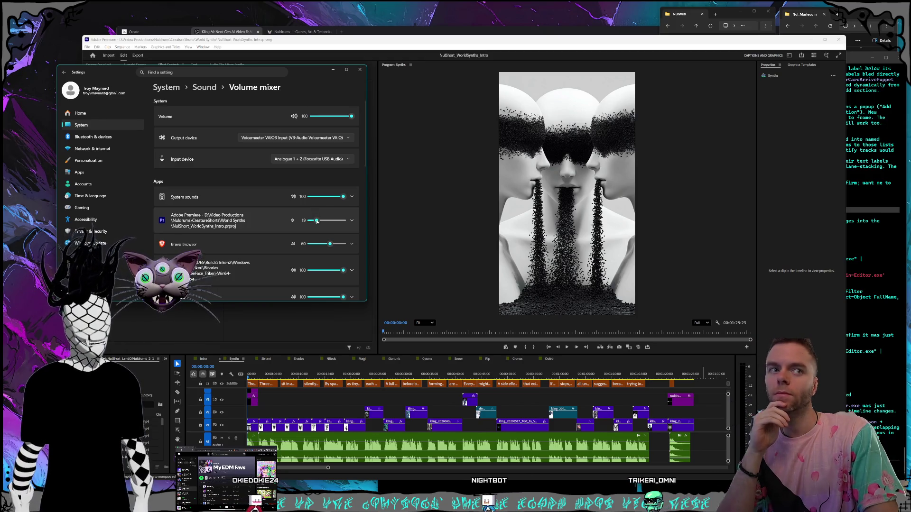
{"action": "left_click", "coordinate": [360, 69]}
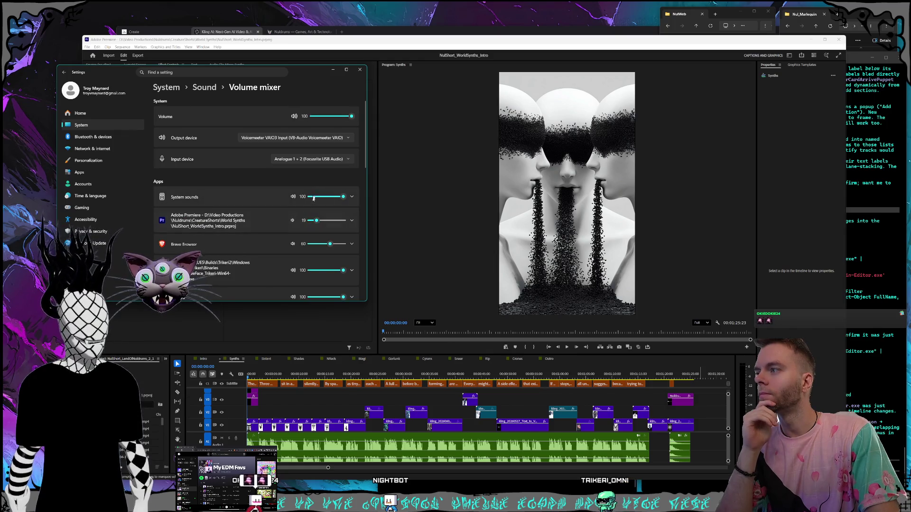
{"action": "left_click", "coordinate": [360, 69]}
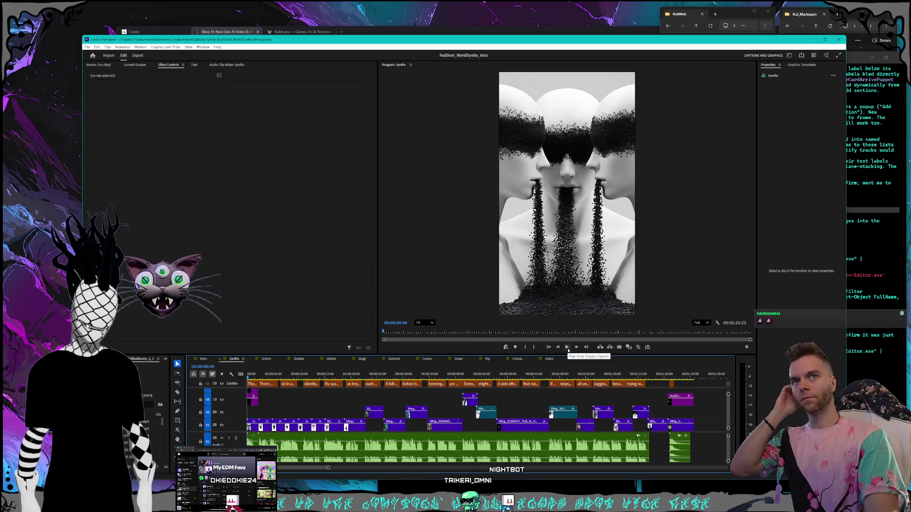
{"action": "left_click", "coordinate": [568, 347]}
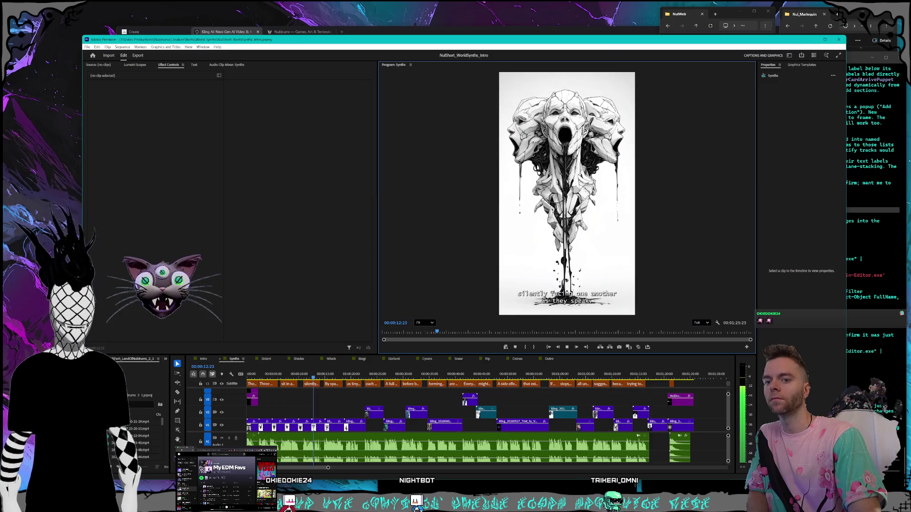
Step: Play the Synths sequence and stop near 00:00:31:04 on the 'before being absorbed' caption
{"action": "key", "text": "super+i"}
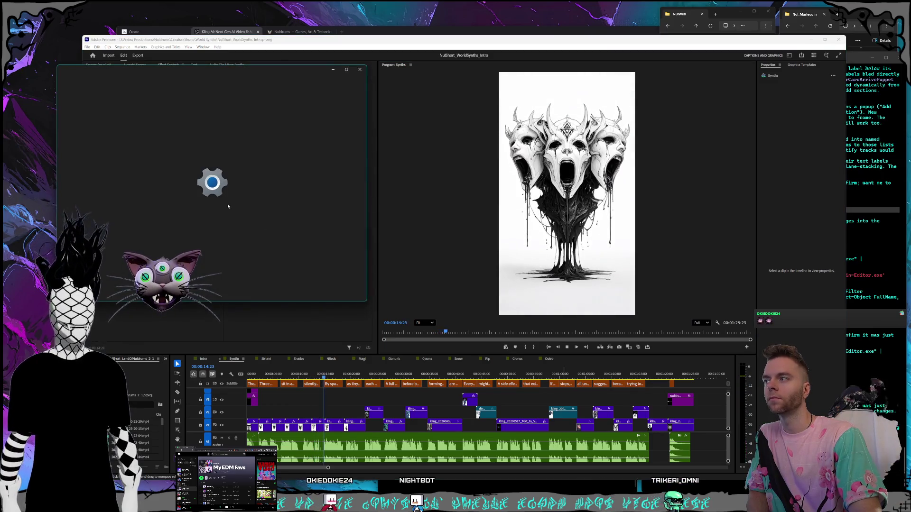
{"action": "left_click", "coordinate": [359, 70]}
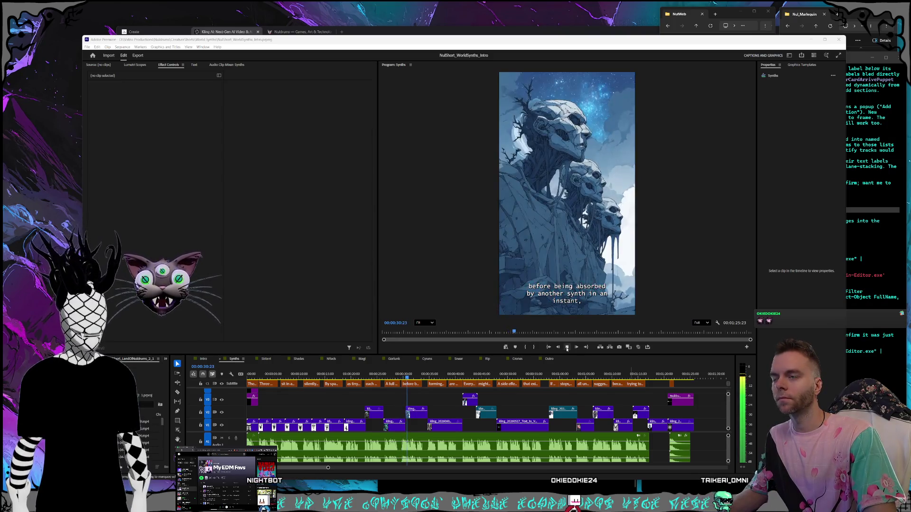
{"action": "left_click", "coordinate": [546, 349]}
{"action": "scroll", "coordinate": [379, 422], "scroll_direction": "up", "scroll_amount": 6}
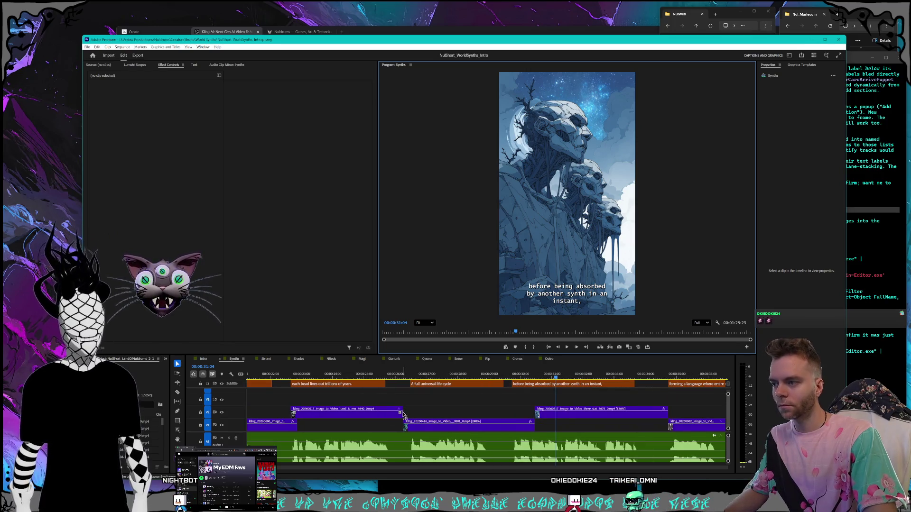
Step: Extend the orb clip's end six frames and set a 100% opacity keyframe at 26:08
{"action": "left_click_drag", "start_coordinate": [402, 411], "coordinate": [407, 412]}
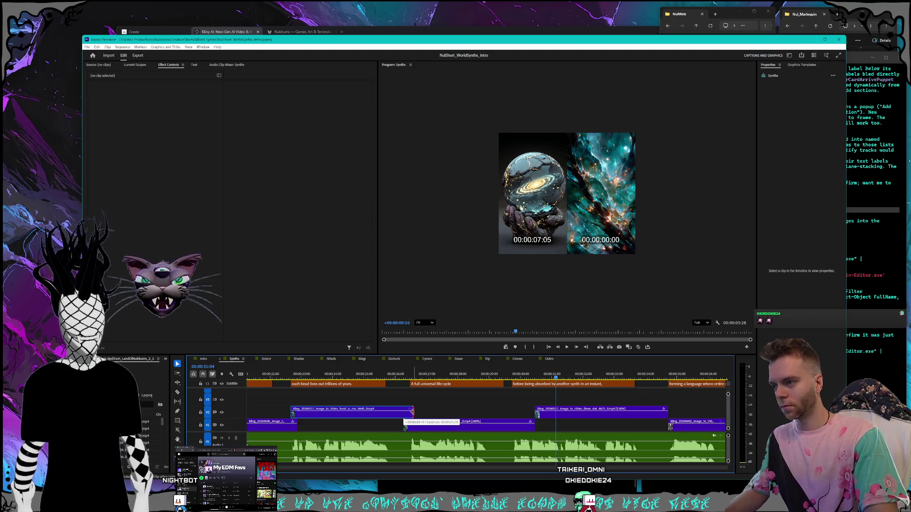
{"action": "left_click_drag", "start_coordinate": [413, 411], "coordinate": [413, 411]}
{"action": "left_click", "coordinate": [405, 376]}
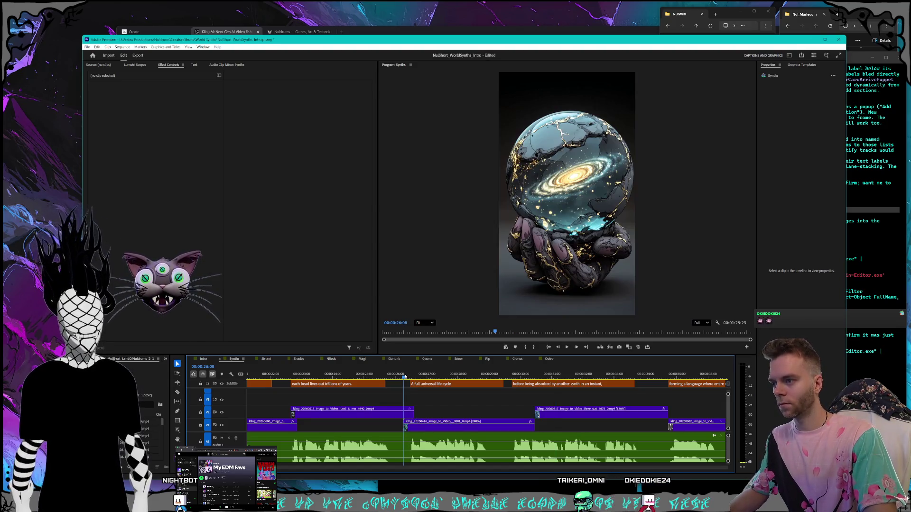
{"action": "left_click", "coordinate": [389, 412]}
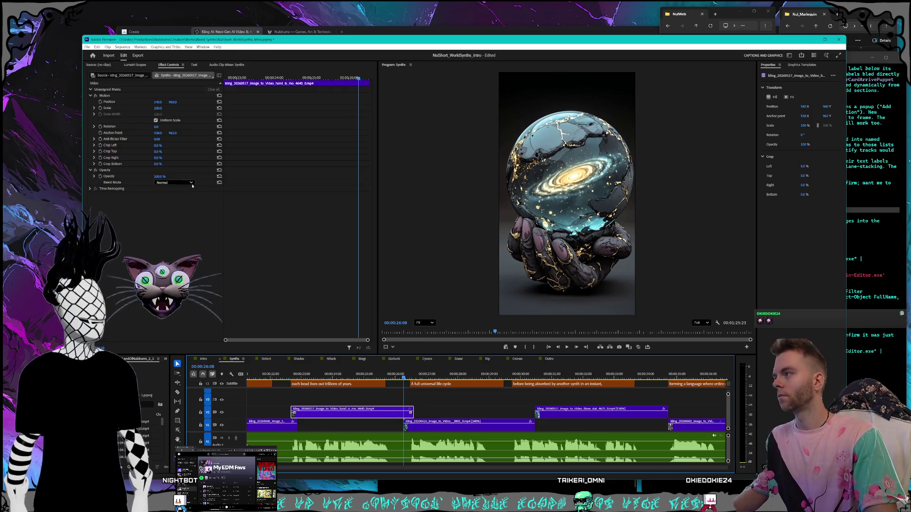
{"action": "left_click", "coordinate": [100, 176]}
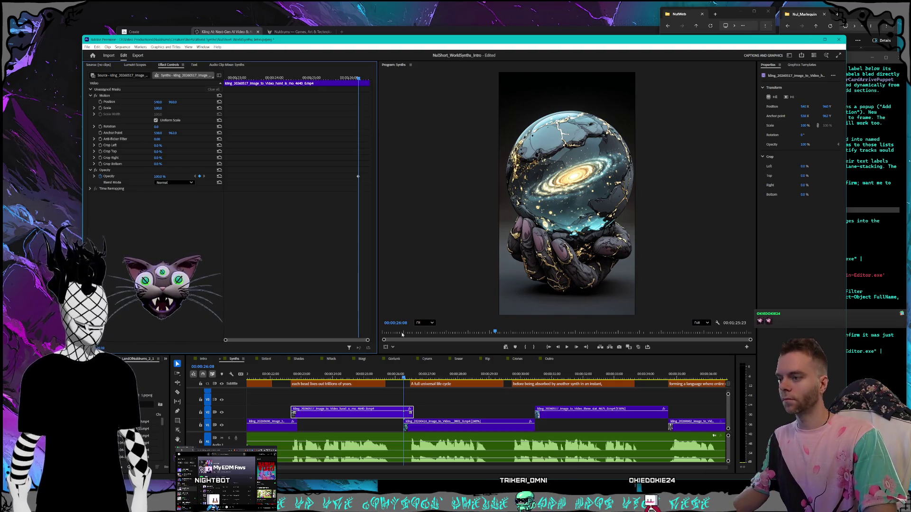
Step: Add a 0% opacity keyframe at 26:17 and replay the fade-out
{"action": "left_click", "coordinate": [411, 377]}
{"action": "left_click_drag", "start_coordinate": [411, 377], "coordinate": [413, 377]}
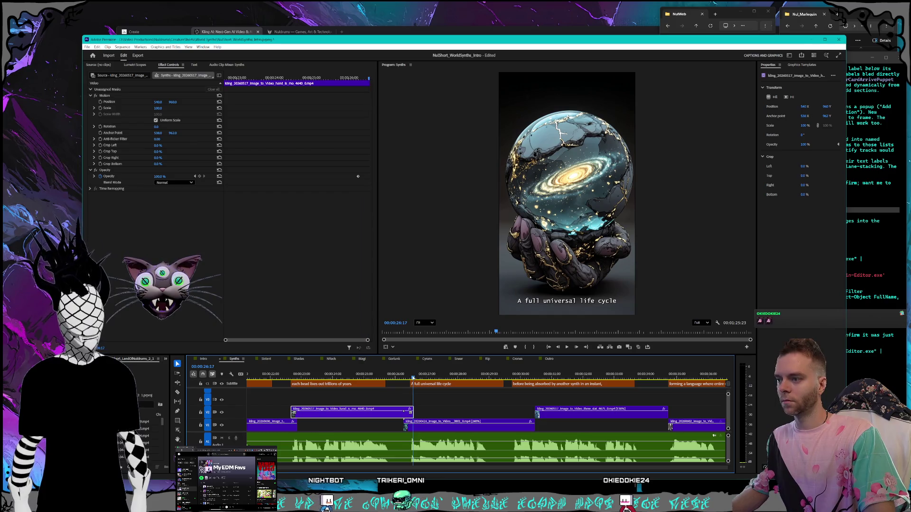
{"action": "left_click", "coordinate": [200, 177]}
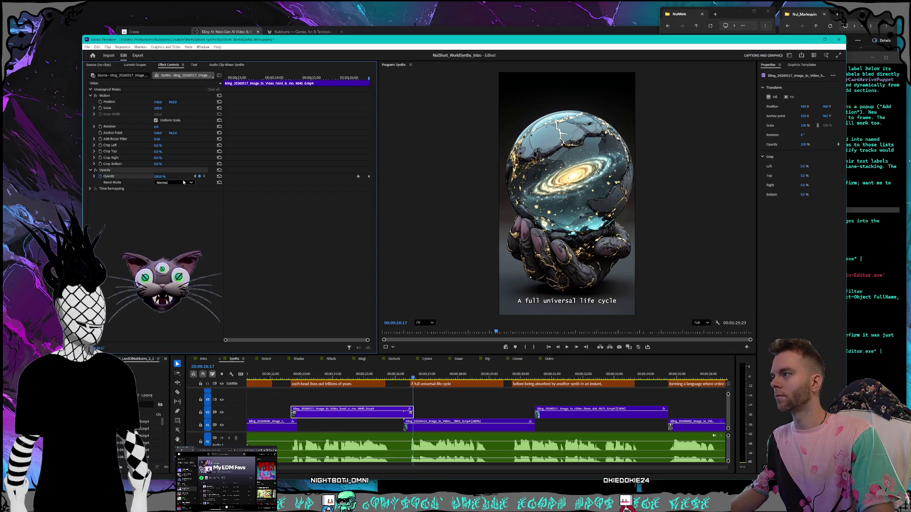
{"action": "type", "text": "0"}
{"action": "key", "text": "Return"}
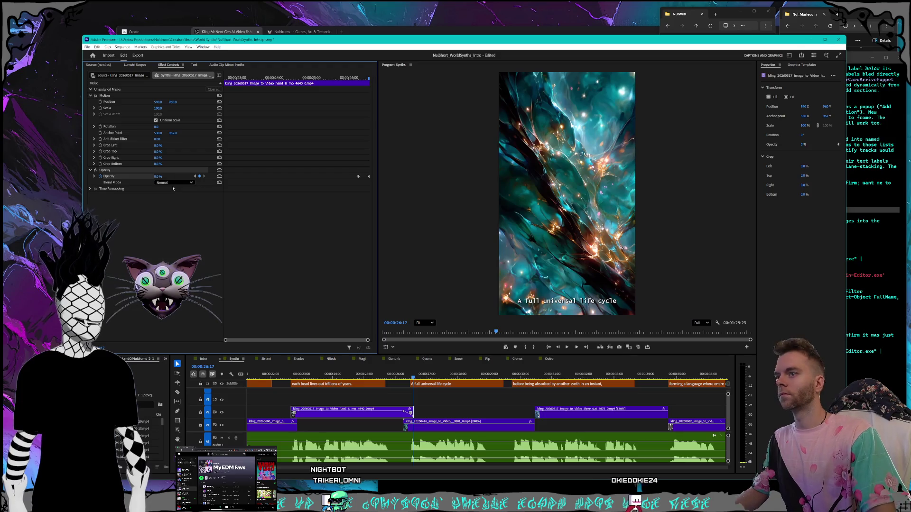
{"action": "left_click", "coordinate": [401, 377]}
{"action": "key", "text": "space"}
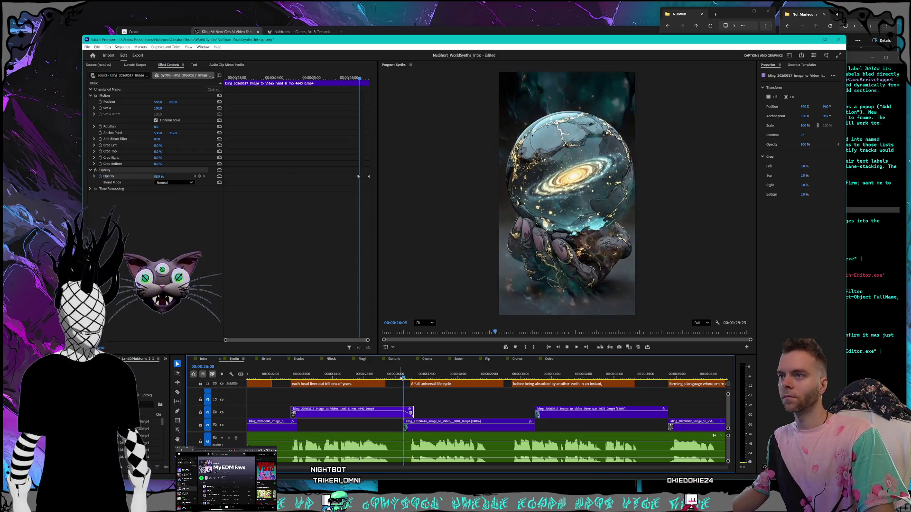
{"action": "left_click", "coordinate": [386, 376]}
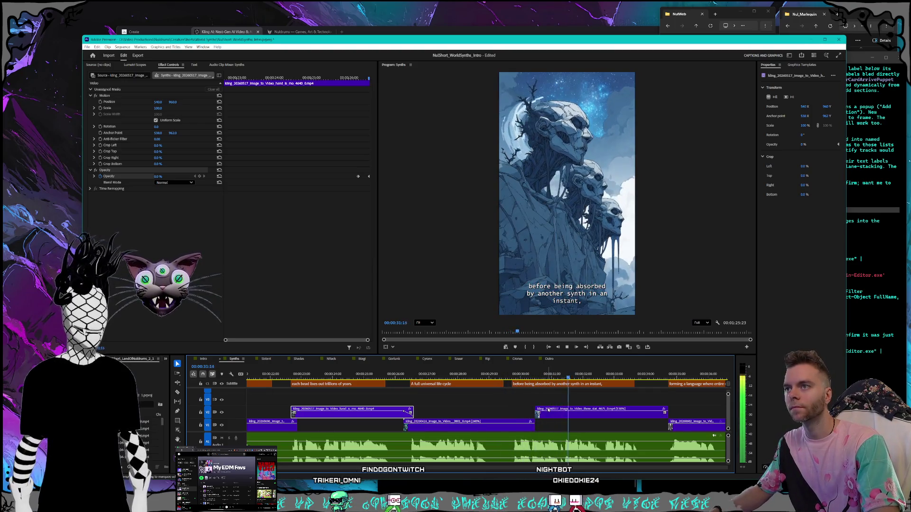
Step: Start the skull-figures clip eight frames earlier and begin keyframing its opacity
{"action": "key", "text": "space"}
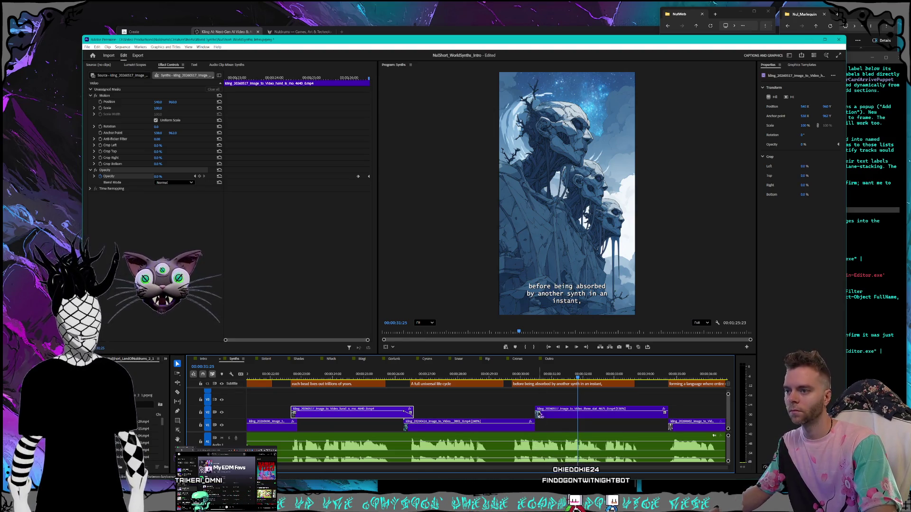
{"action": "left_click_drag", "start_coordinate": [532, 410], "coordinate": [523, 411]}
{"action": "left_click_drag", "start_coordinate": [525, 377], "coordinate": [522, 377]}
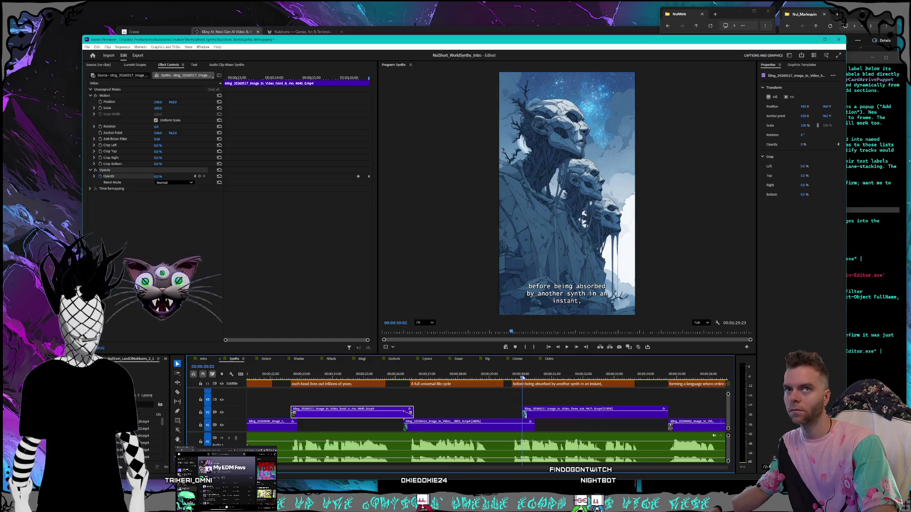
{"action": "left_click", "coordinate": [583, 412]}
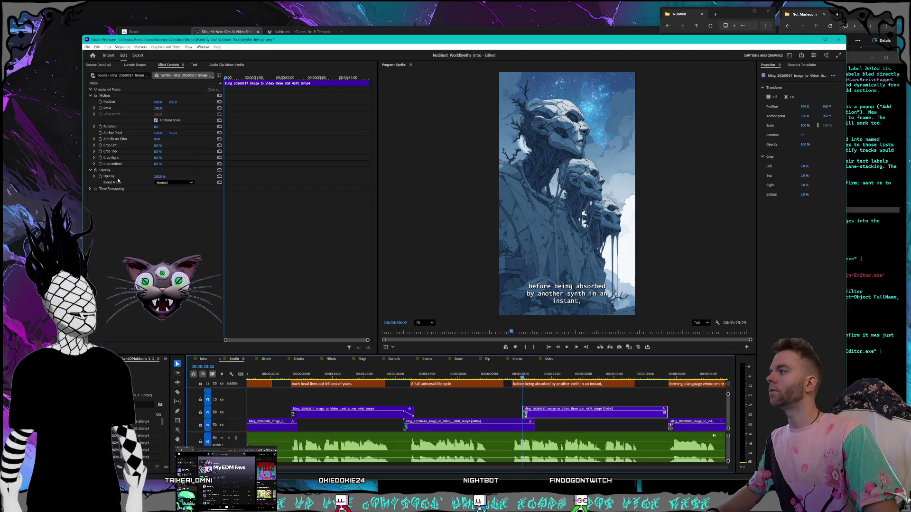
{"action": "left_click", "coordinate": [102, 177]}
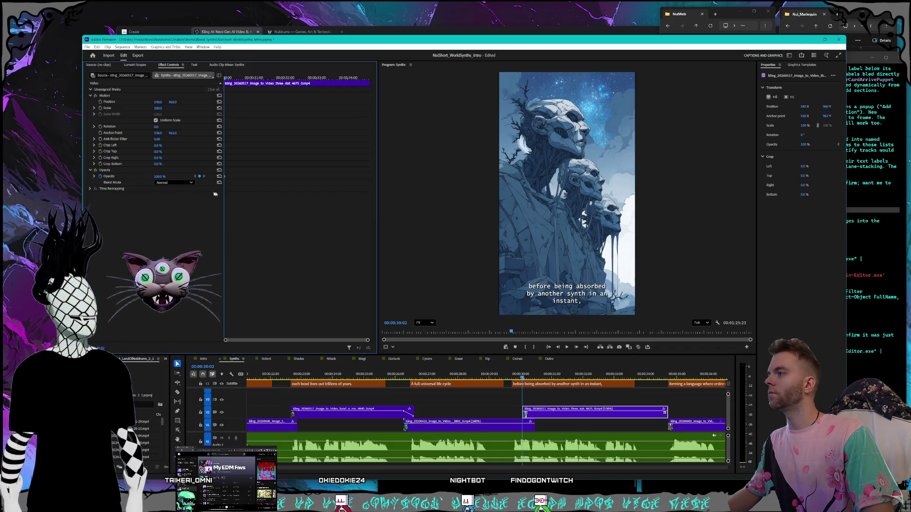
Step: Set opacity keyframes of 100% at 30:14 and 0% at 30:02, then play the fade-in
{"action": "left_click", "coordinate": [534, 378]}
{"action": "key", "text": "Right"}
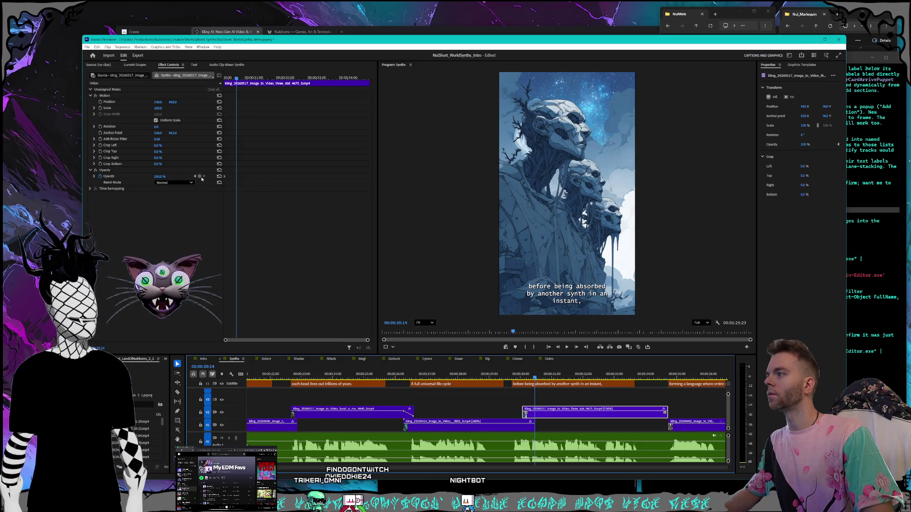
{"action": "left_click", "coordinate": [158, 177]}
{"action": "key", "text": "Return"}
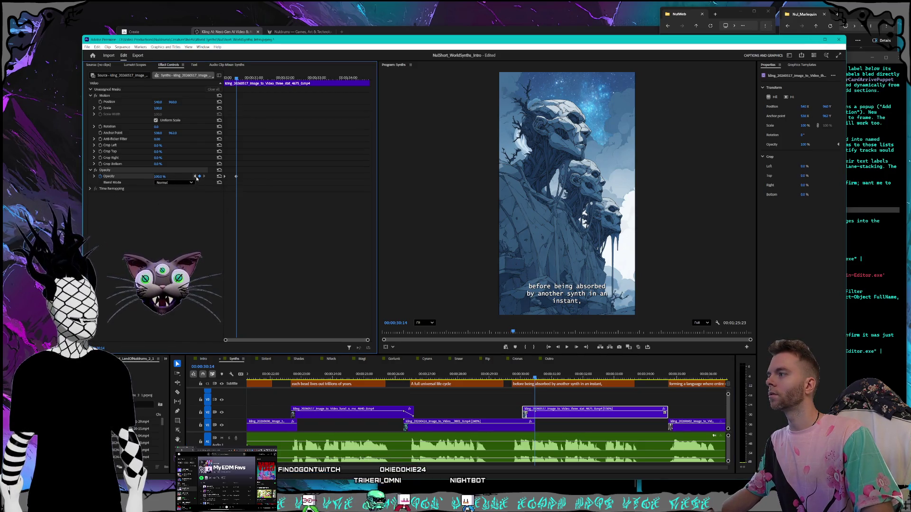
{"action": "key", "text": "Up"}
{"action": "type", "text": "0"}
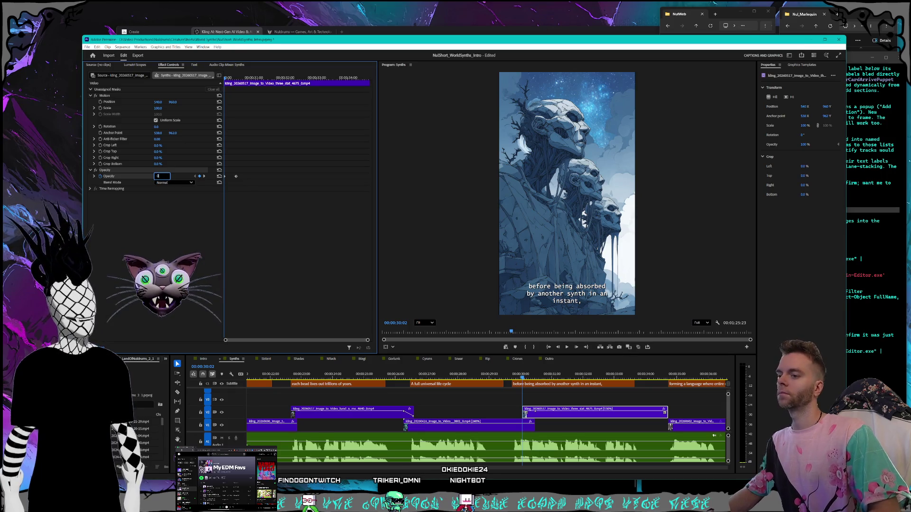
{"action": "key", "text": "Return"}
{"action": "left_click", "coordinate": [204, 177]}
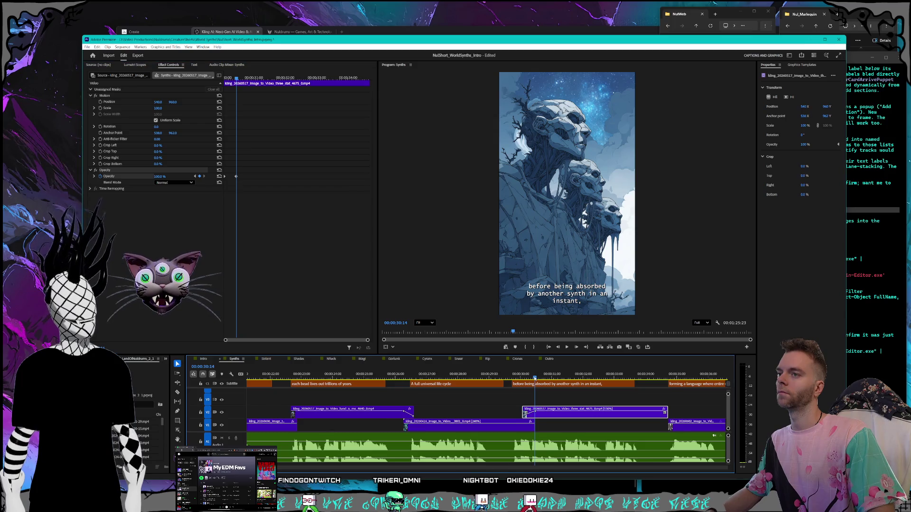
{"action": "left_click", "coordinate": [509, 377]}
{"action": "key", "text": "space"}
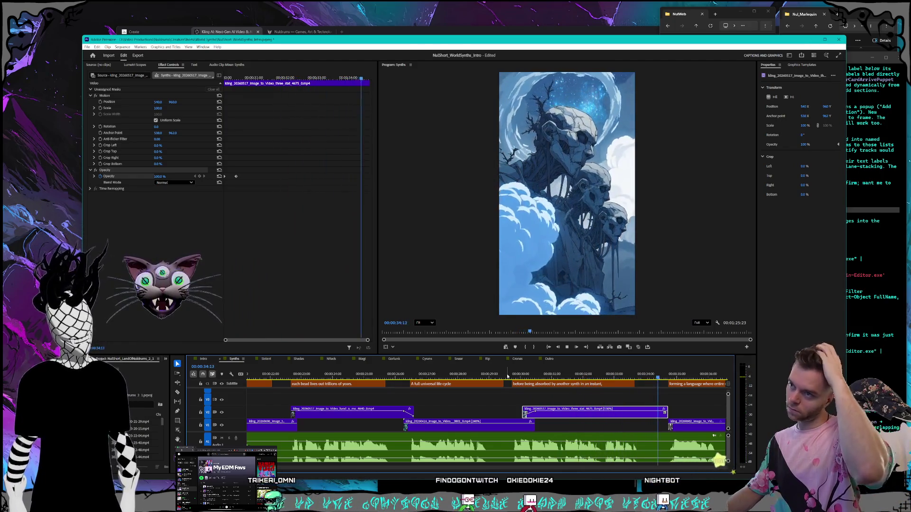
Step: Drag the purple mandala valley clip's in-point left to overlap the canyon clip's end
{"action": "scroll", "coordinate": [521, 408], "scroll_direction": "down", "scroll_amount": 2}
{"action": "scroll", "coordinate": [494, 411], "scroll_direction": "up", "scroll_amount": 2}
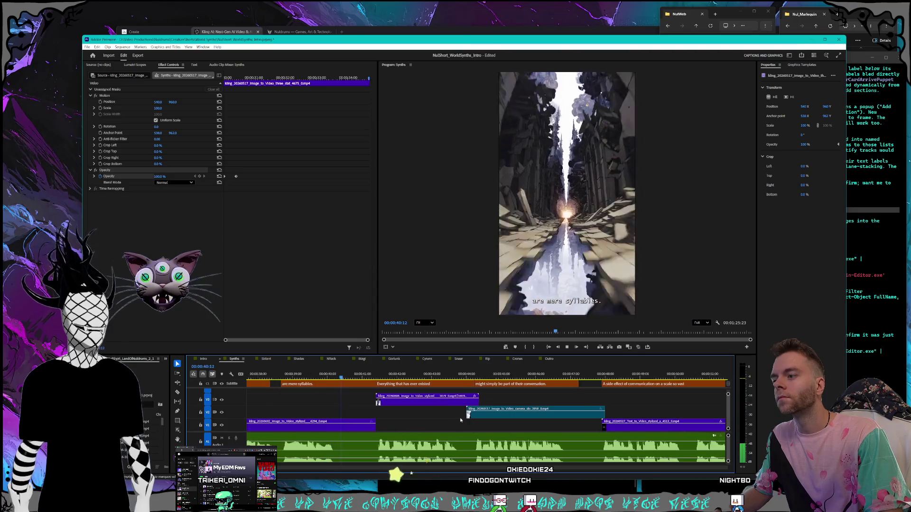
{"action": "scroll", "coordinate": [460, 420], "scroll_direction": "up", "scroll_amount": 1}
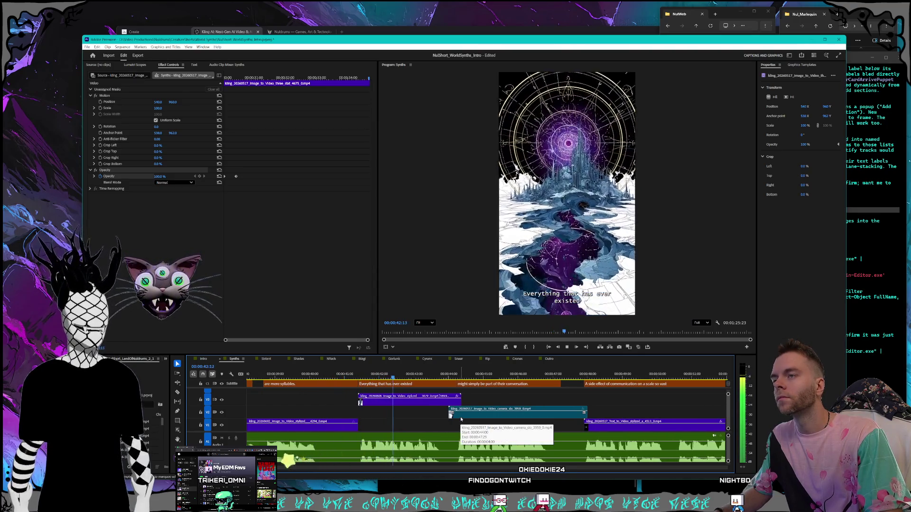
{"action": "scroll", "coordinate": [433, 416], "scroll_direction": "down", "scroll_amount": 1}
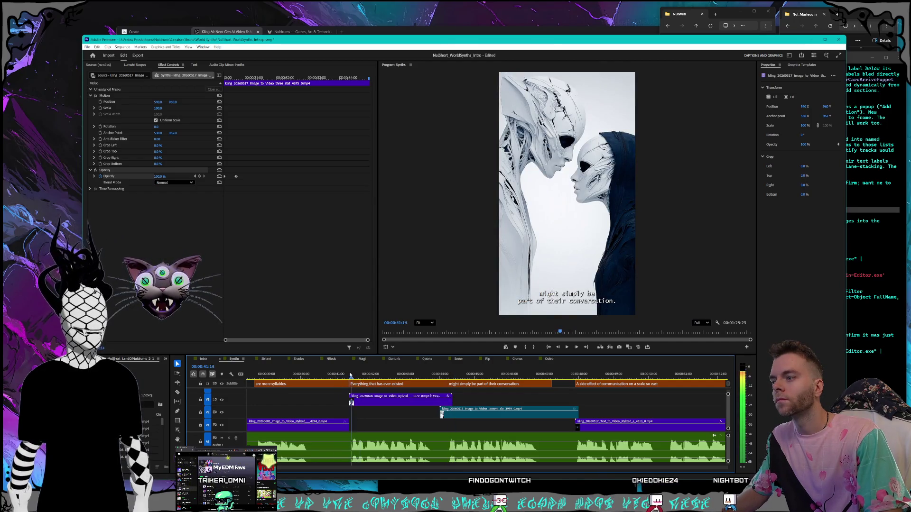
{"action": "scroll", "coordinate": [432, 420], "scroll_direction": "up", "scroll_amount": 8}
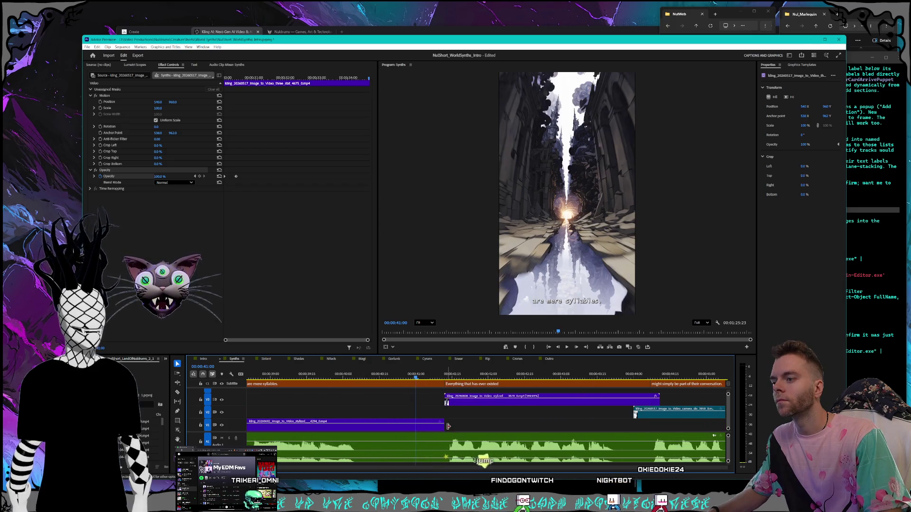
{"action": "mouse_move", "coordinate": [445, 401]}
{"action": "left_mouse_down"}
{"action": "mouse_move", "coordinate": [438, 401]}
{"action": "mouse_move", "coordinate": [470, 402]}
{"action": "mouse_move", "coordinate": [445, 404]}
{"action": "mouse_move", "coordinate": [458, 404]}
{"action": "left_mouse_up"}
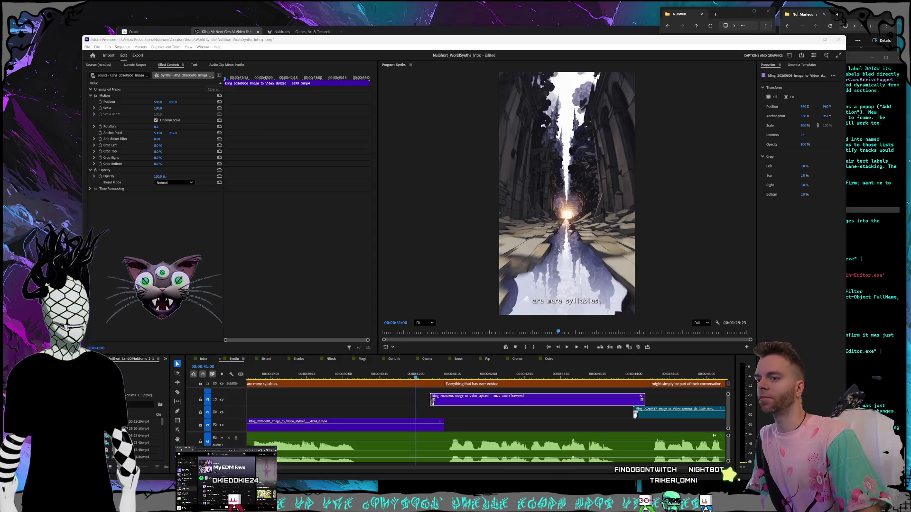
Step: Keyframe the valley clip's opacity from 0% at its first frame to 100% a few frames in, and preview it
{"action": "left_click", "coordinate": [430, 378]}
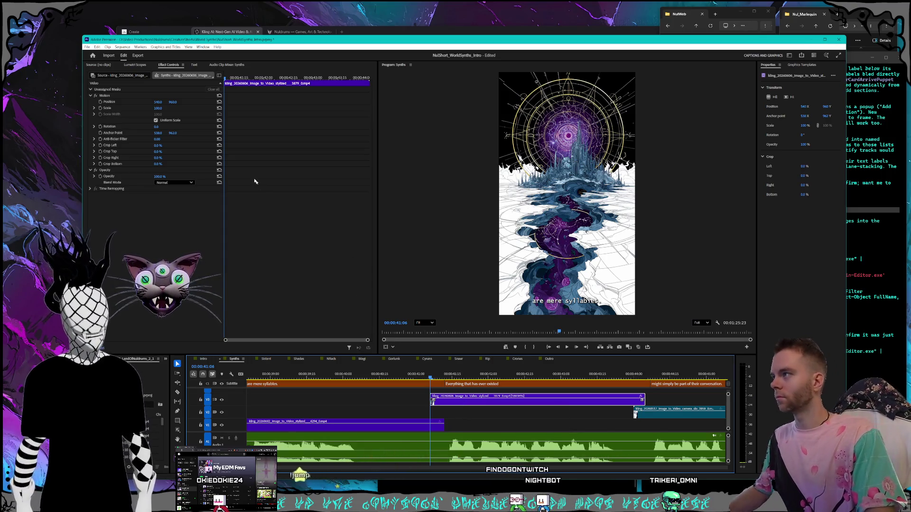
{"action": "left_click", "coordinate": [101, 176]}
{"action": "left_click_drag", "start_coordinate": [441, 381], "coordinate": [445, 379]}
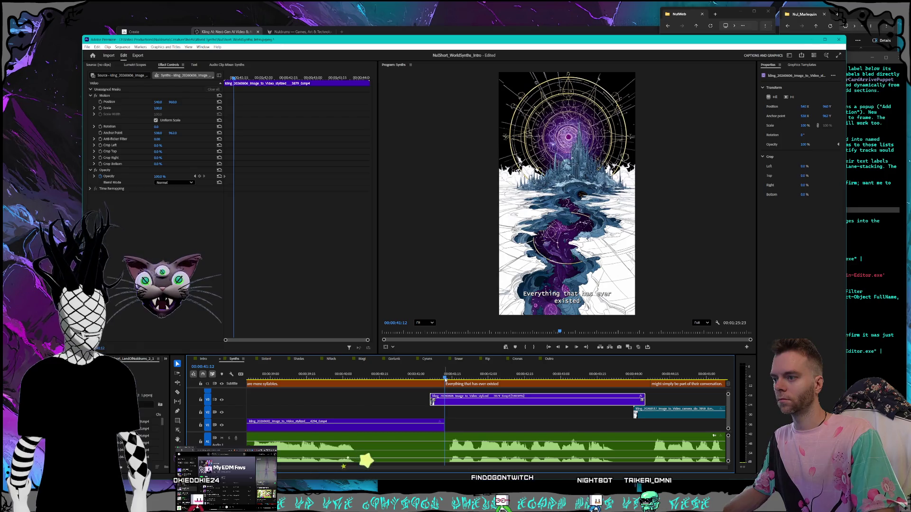
{"action": "left_click", "coordinate": [200, 176]}
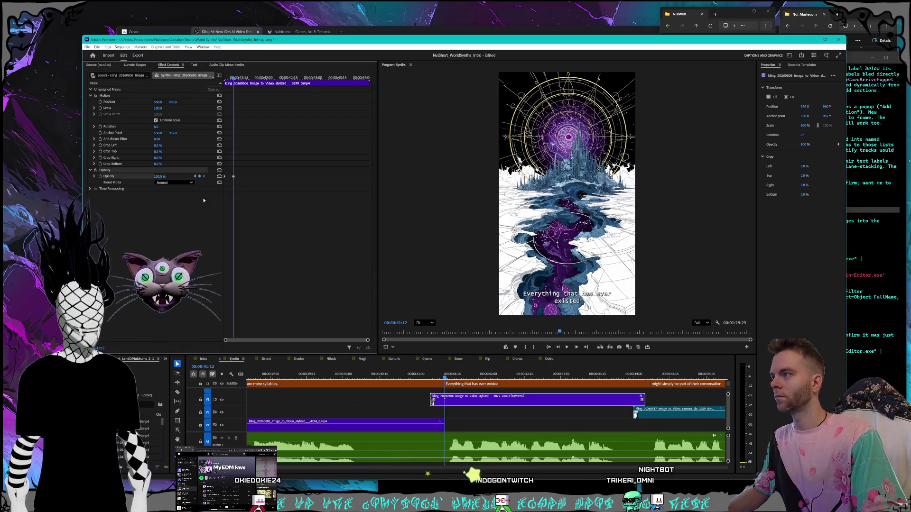
{"action": "key", "text": "Up"}
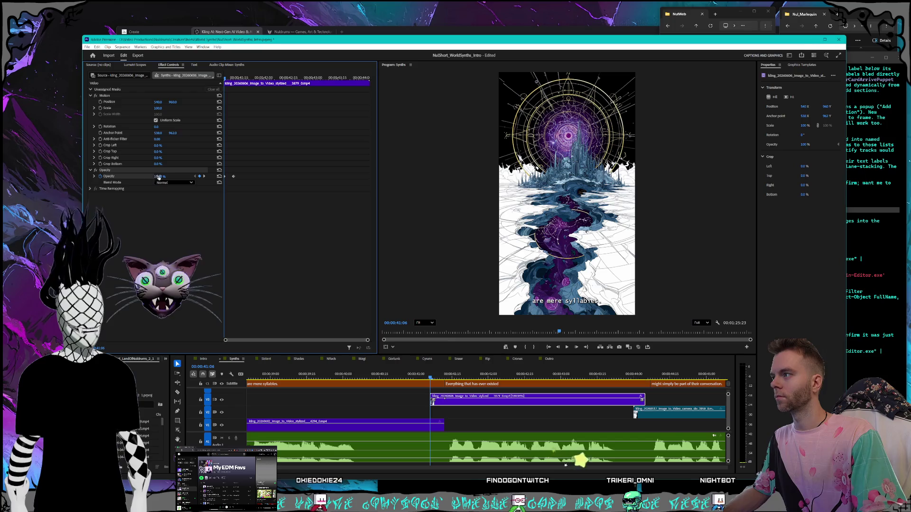
{"action": "left_click", "coordinate": [158, 176]}
{"action": "type", "text": "0"}
{"action": "key", "text": "Return"}
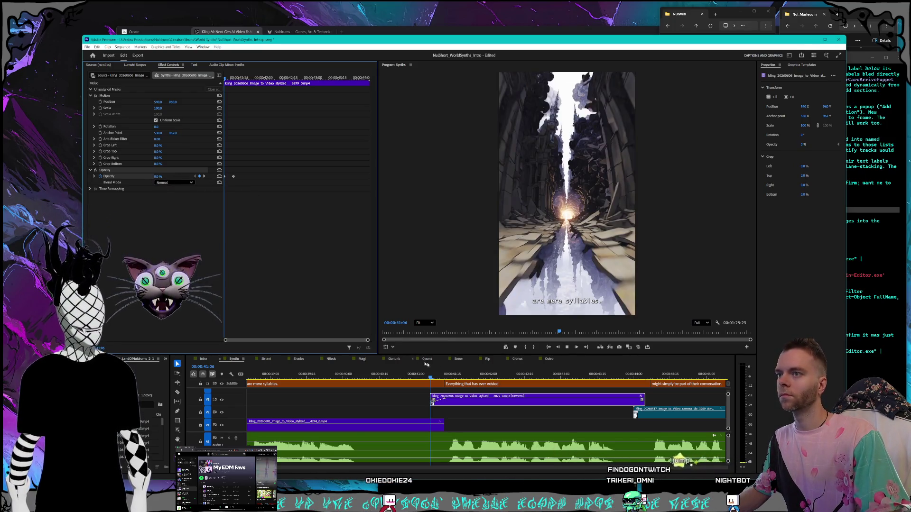
{"action": "key", "text": "space"}
{"action": "key", "text": "space"}
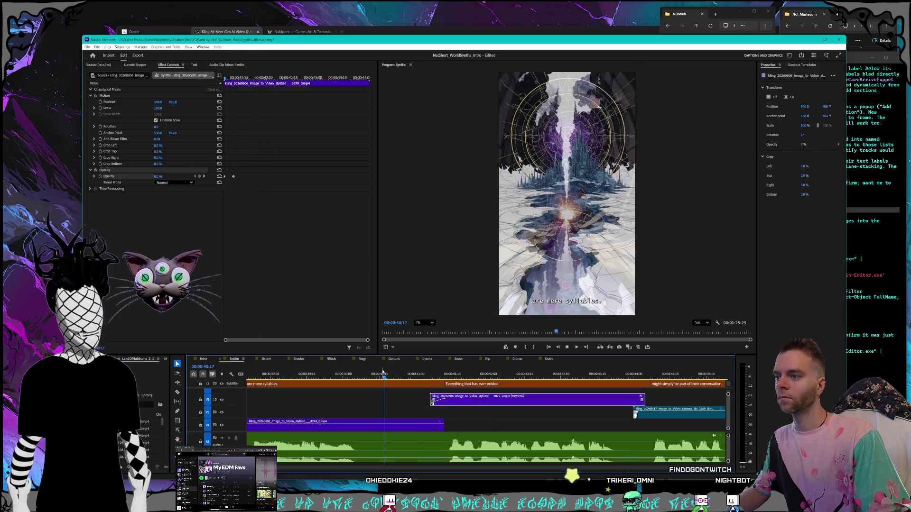
{"action": "left_click", "coordinate": [416, 375]}
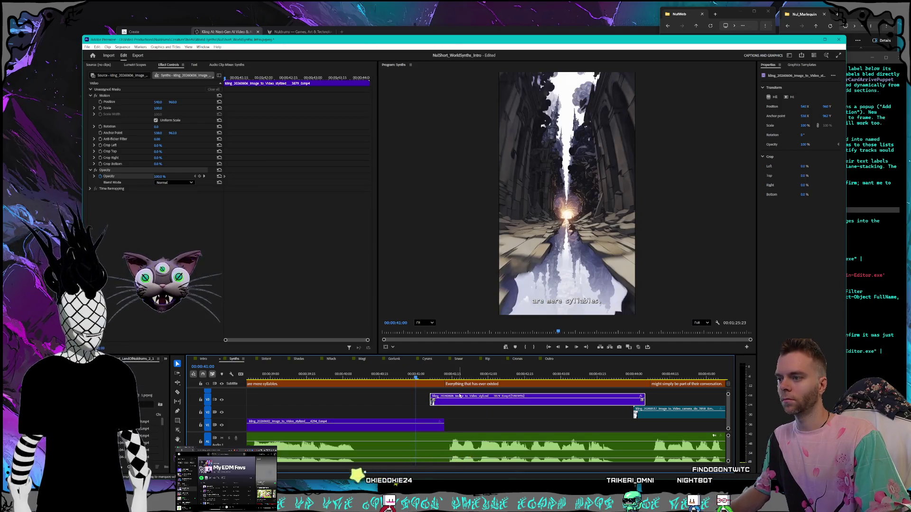
Step: Nudge the valley clip slightly earlier, redo its 0%-to-100% opacity keyframes, and play the crossfade
{"action": "mouse_move", "coordinate": [455, 406]}
{"action": "left_mouse_down"}
{"action": "mouse_move", "coordinate": [444, 406]}
{"action": "mouse_move", "coordinate": [444, 377]}
{"action": "left_mouse_up"}
{"action": "left_click", "coordinate": [425, 378]}
{"action": "left_click", "coordinate": [199, 176]}
{"action": "key", "text": "Up"}
{"action": "left_click", "coordinate": [159, 176]}
{"action": "type", "text": "0"}
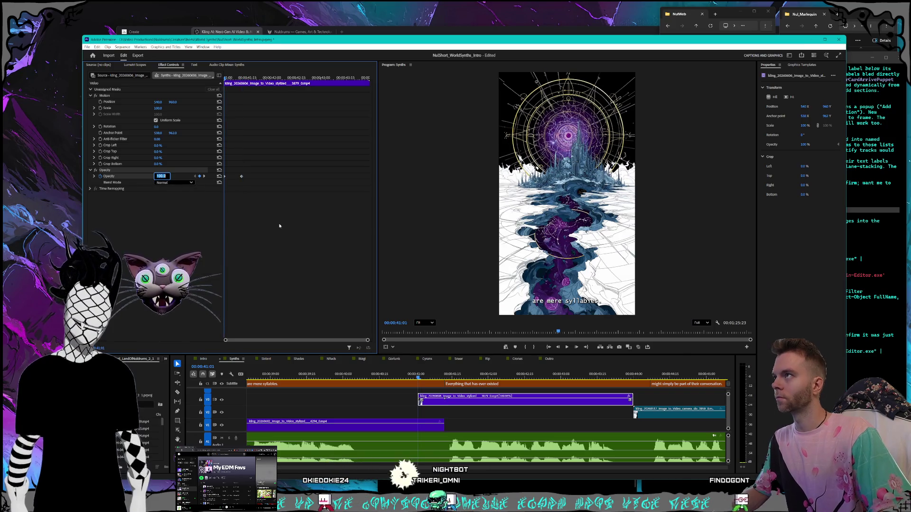
{"action": "key", "text": "Return"}
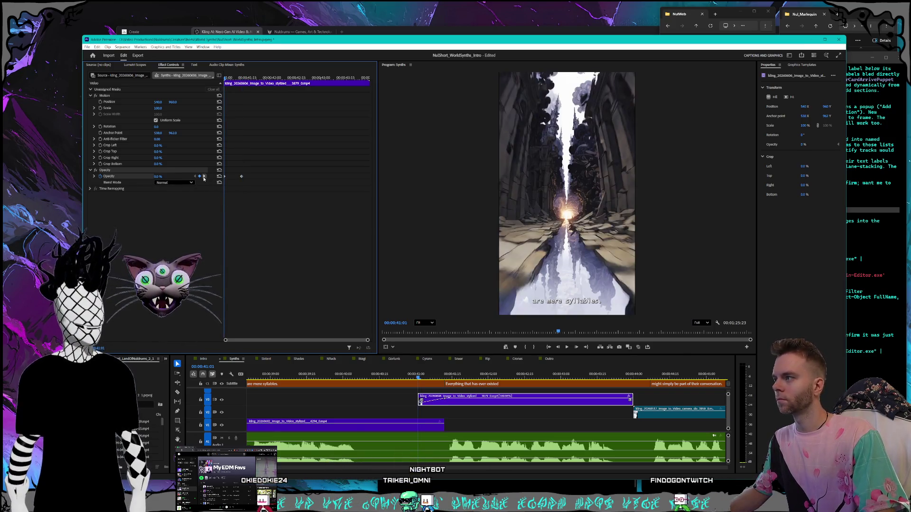
{"action": "left_click", "coordinate": [204, 176]}
{"action": "key", "text": "space"}
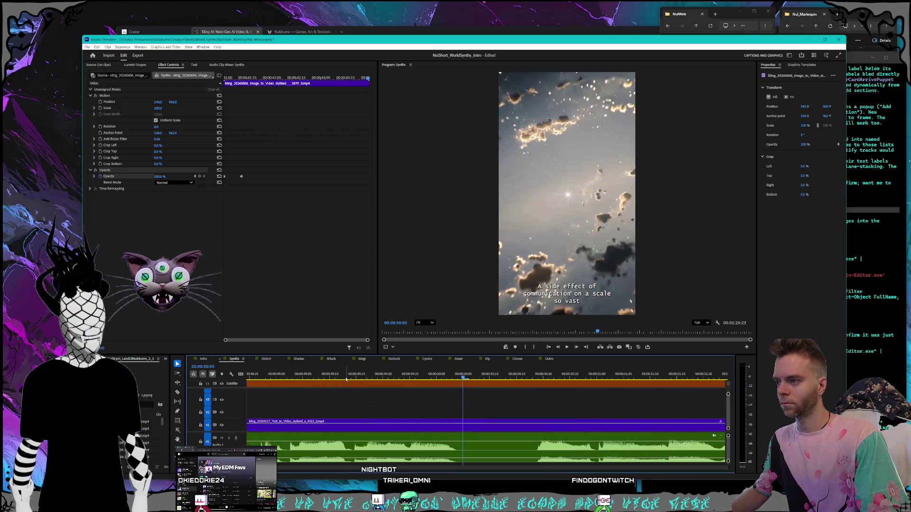
{"action": "scroll", "coordinate": [380, 426], "scroll_direction": "up", "scroll_amount": 5}
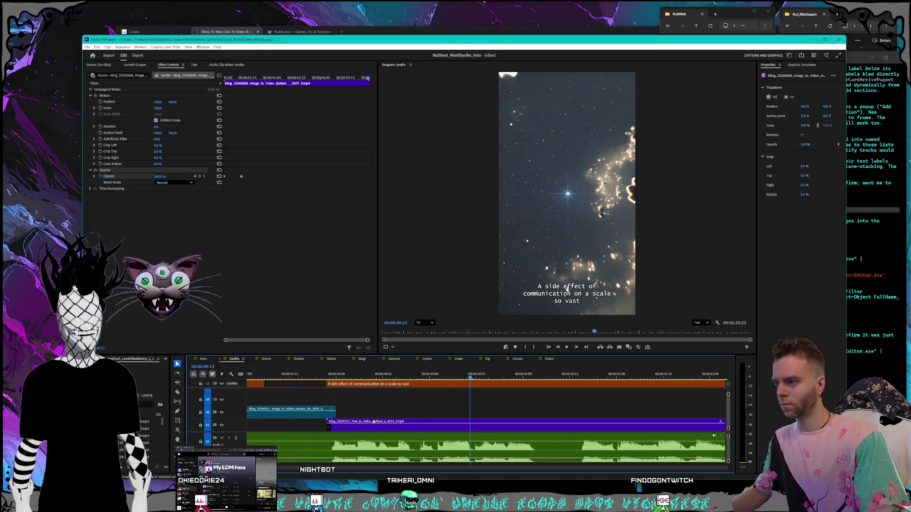
{"action": "scroll", "coordinate": [380, 425], "scroll_direction": "up", "scroll_amount": 3}
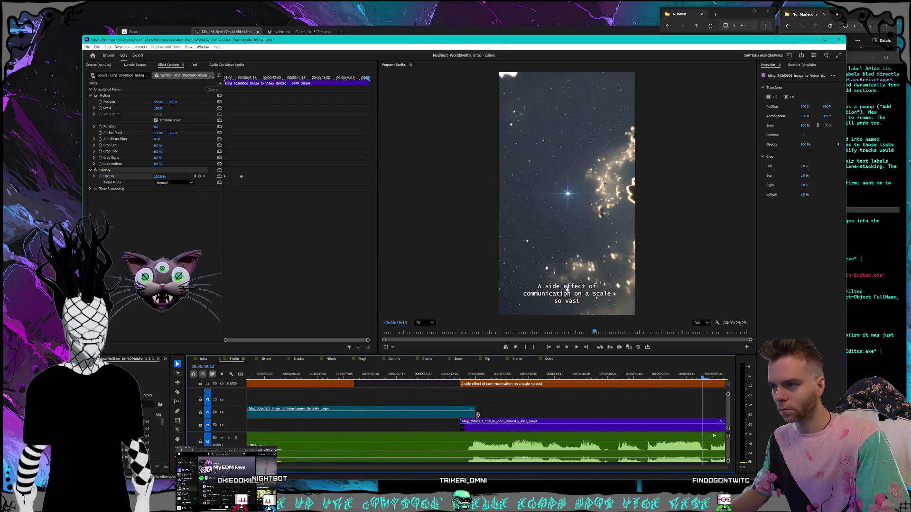
Step: Extend the aliens clip over the star clip, fade its opacity from 100% at 47:27 to 0% at 48:06, and play
{"action": "left_click_drag", "start_coordinate": [476, 416], "coordinate": [506, 413]}
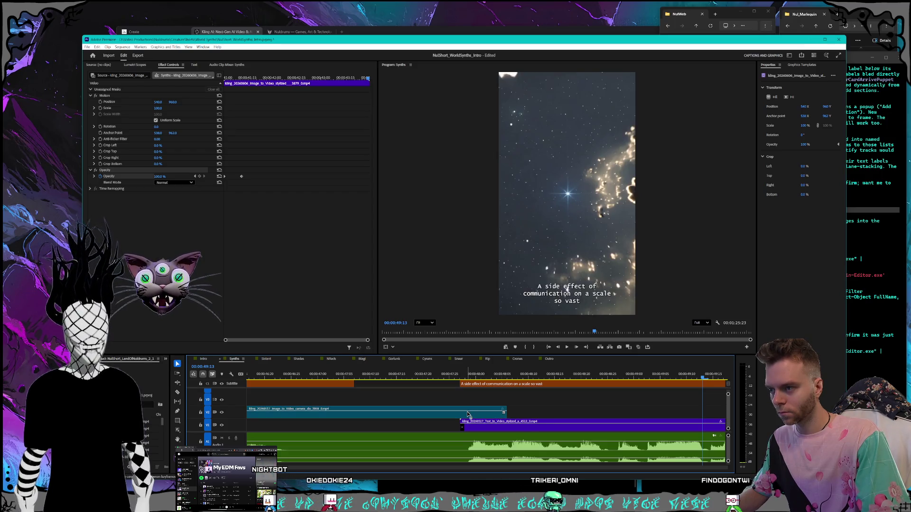
{"action": "left_click", "coordinate": [462, 377]}
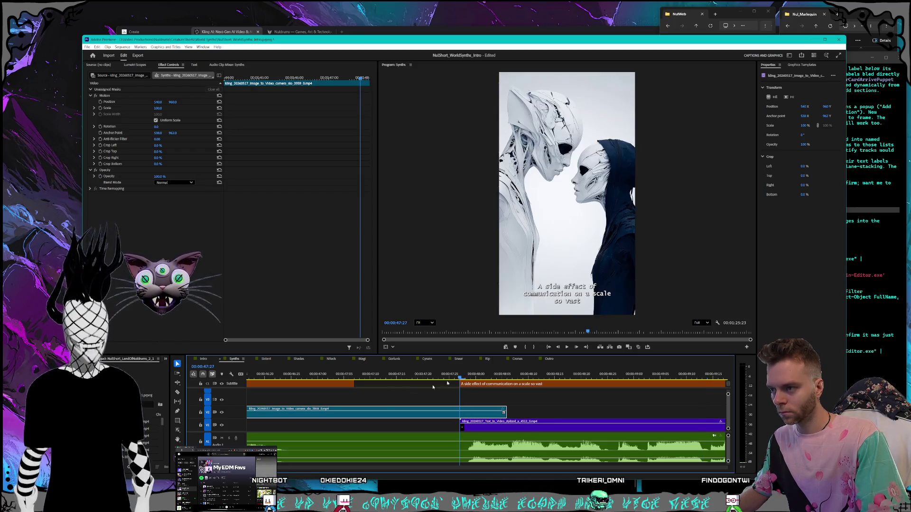
{"action": "left_click", "coordinate": [101, 176]}
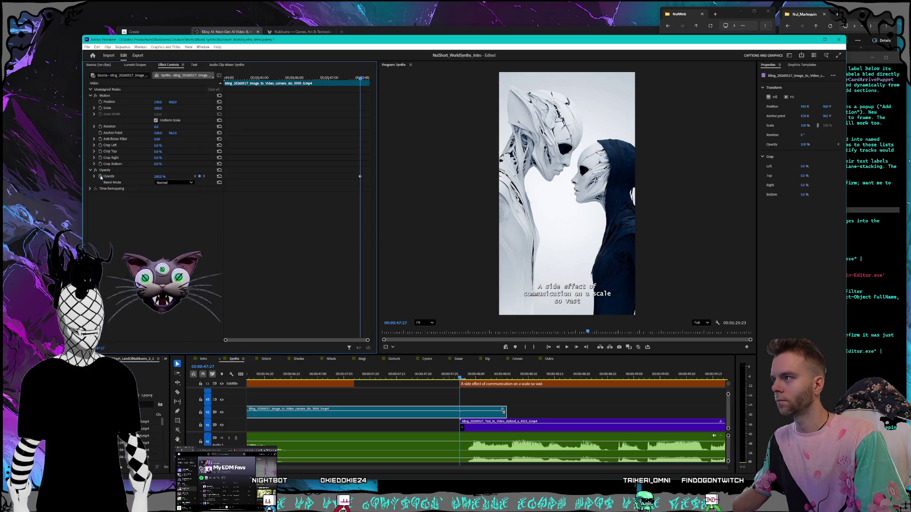
{"action": "left_click", "coordinate": [506, 376]}
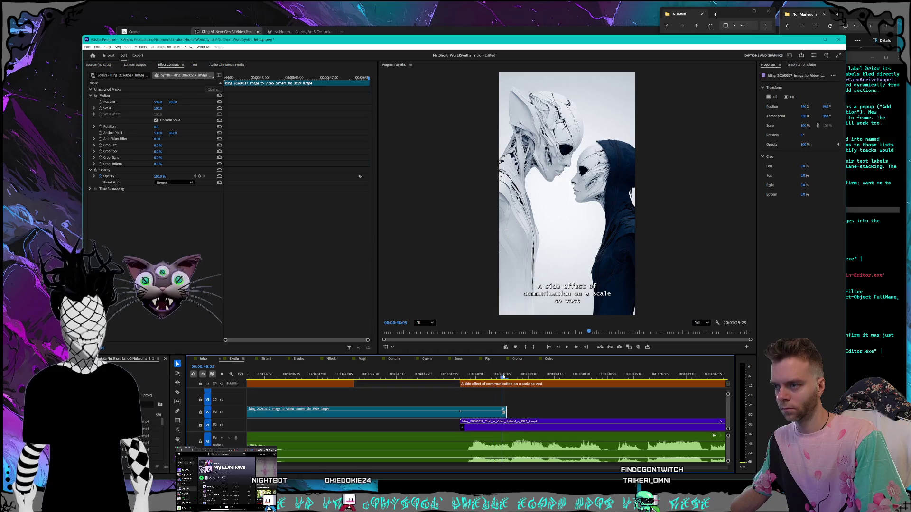
{"action": "key", "text": "Left"}
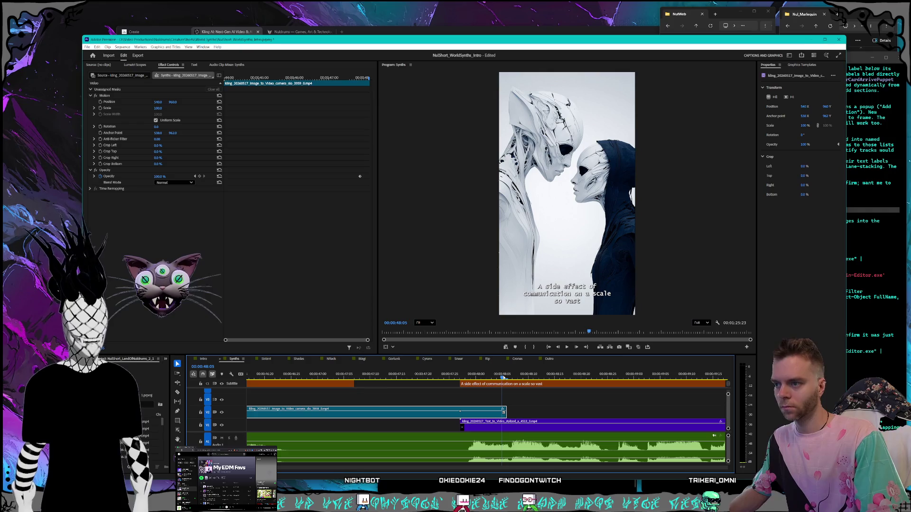
{"action": "key", "text": "Right"}
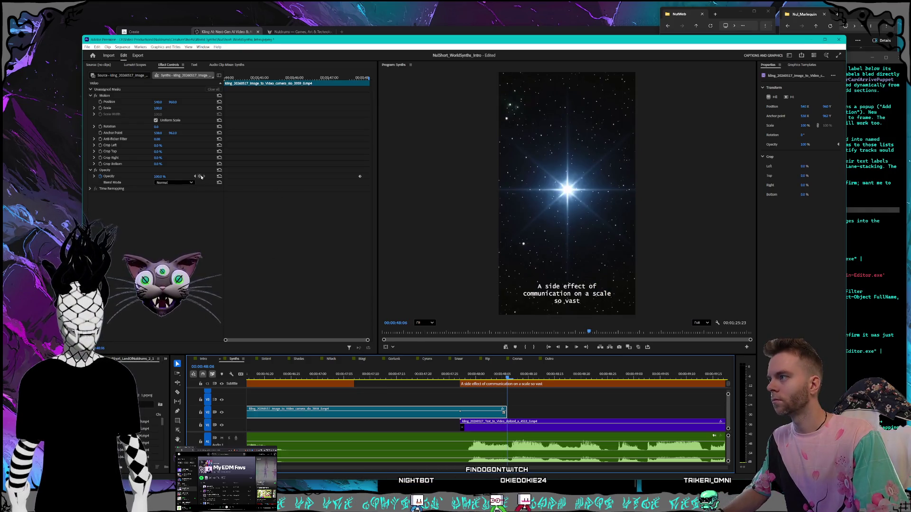
{"action": "left_click", "coordinate": [202, 177]}
{"action": "key", "text": "Return"}
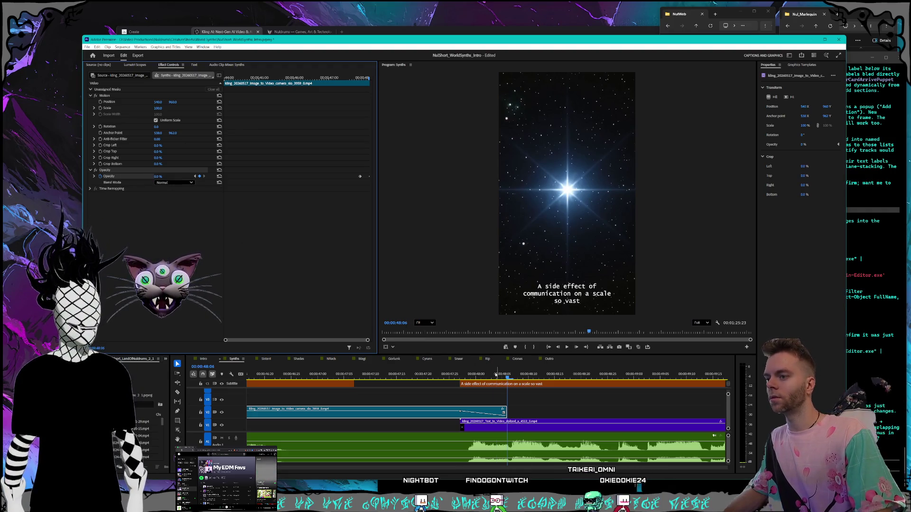
{"action": "left_click", "coordinate": [455, 375]}
{"action": "key", "text": "space"}
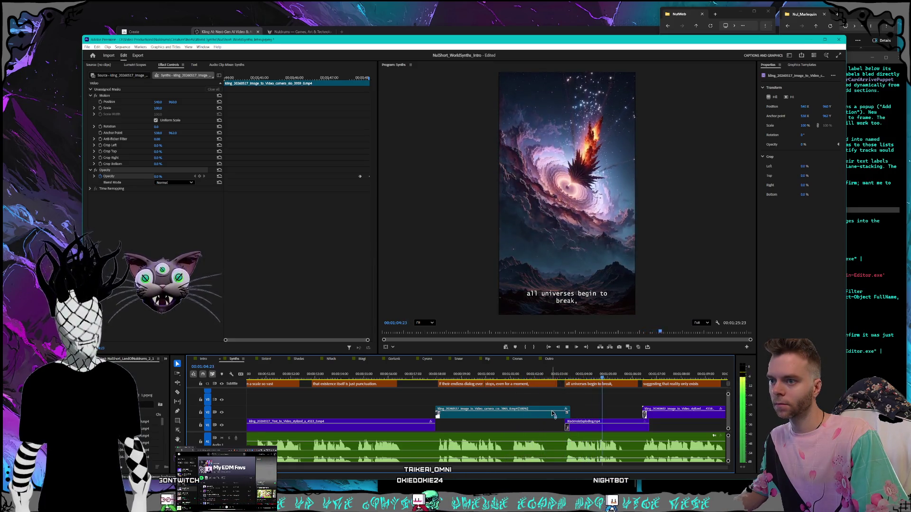
{"action": "scroll", "coordinate": [551, 411], "scroll_direction": "down", "scroll_amount": 5}
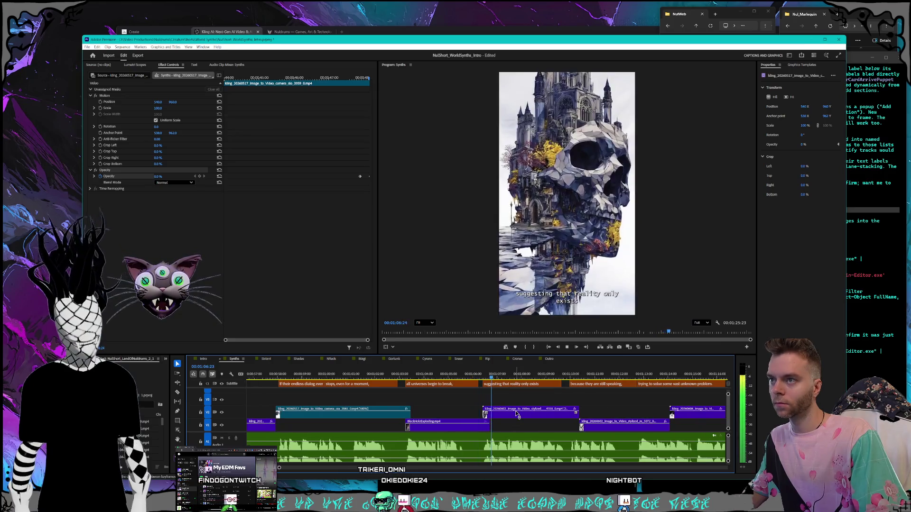
{"action": "left_click", "coordinate": [486, 375]}
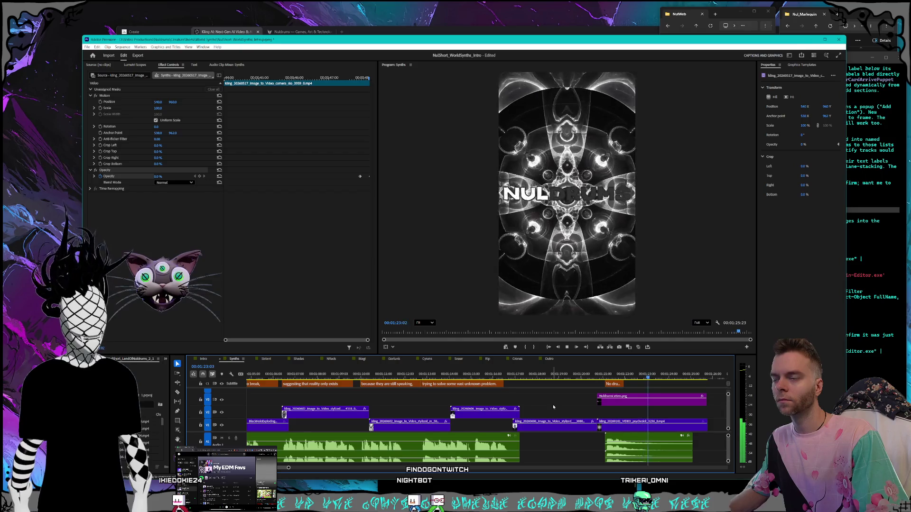
{"action": "key", "text": "space"}
{"action": "scroll", "coordinate": [522, 412], "scroll_direction": "down", "scroll_amount": 4}
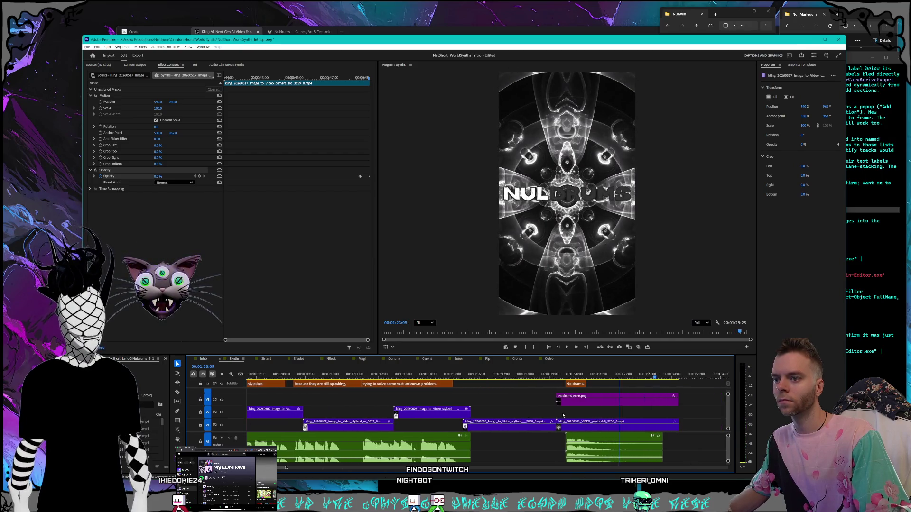
{"action": "scroll", "coordinate": [490, 410], "scroll_direction": "up", "scroll_amount": 3}
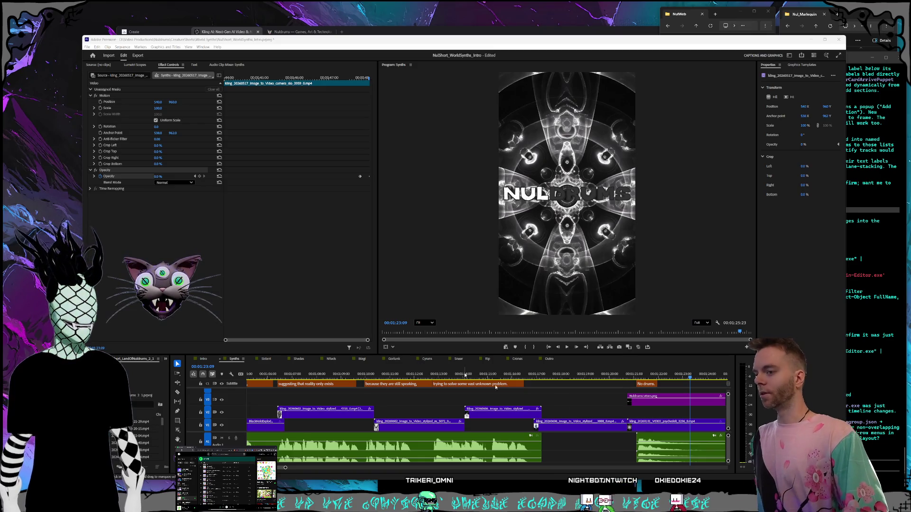
Step: Zoom the timeline, drag the playhead back to 00:00:00, and play the Synths sequence from there
{"action": "left_click", "coordinate": [464, 374]}
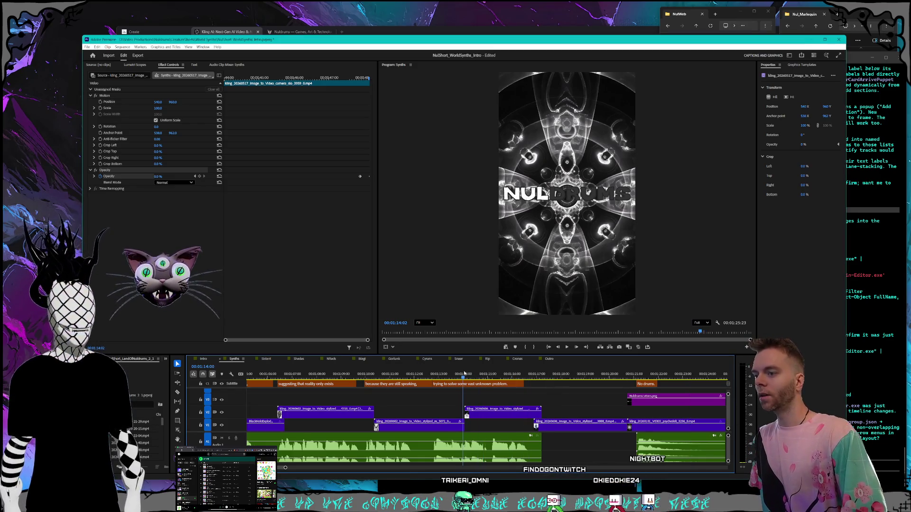
{"action": "left_click", "coordinate": [436, 375]}
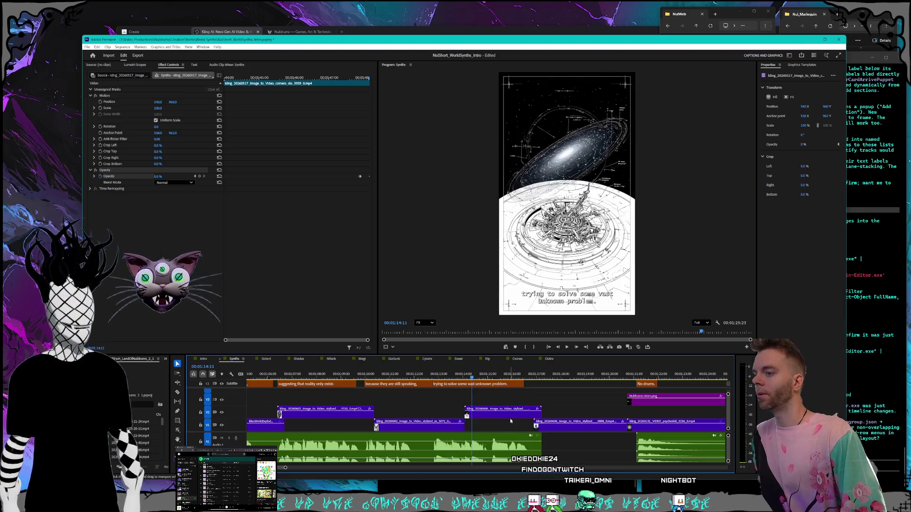
{"action": "scroll", "coordinate": [511, 422], "scroll_direction": "down", "scroll_amount": 5}
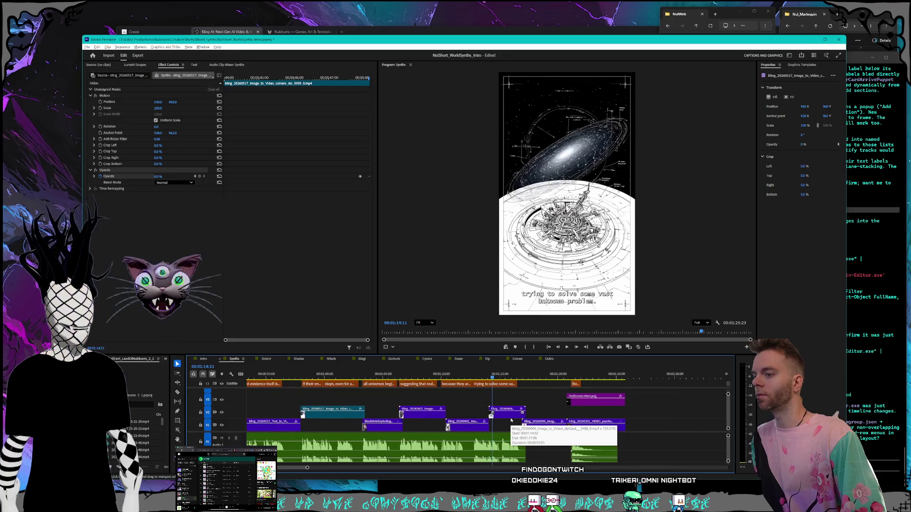
{"action": "scroll", "coordinate": [511, 420], "scroll_direction": "down", "scroll_amount": 5}
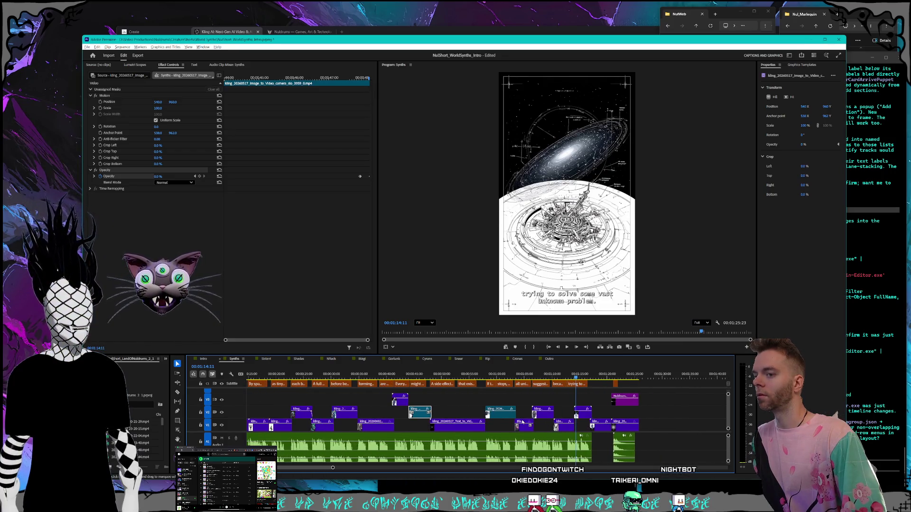
{"action": "scroll", "coordinate": [522, 422], "scroll_direction": "down", "scroll_amount": 4}
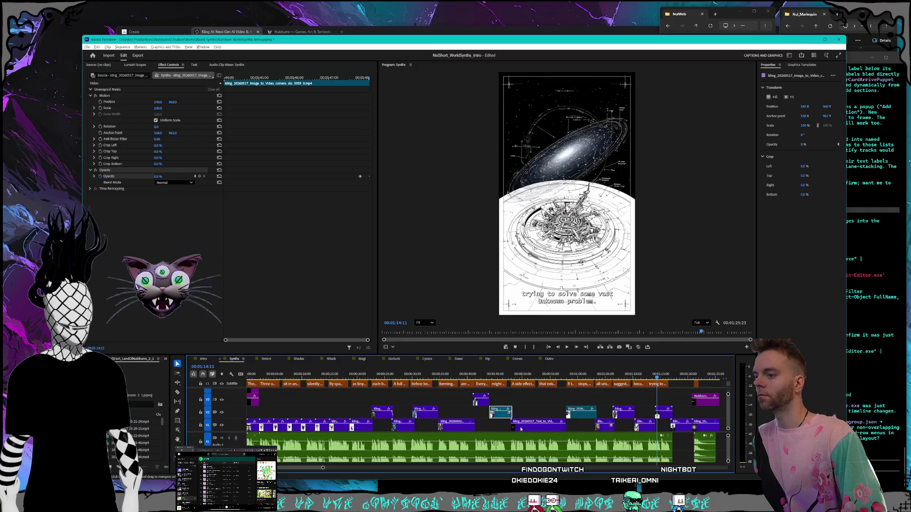
{"action": "scroll", "coordinate": [520, 428], "scroll_direction": "up", "scroll_amount": 2}
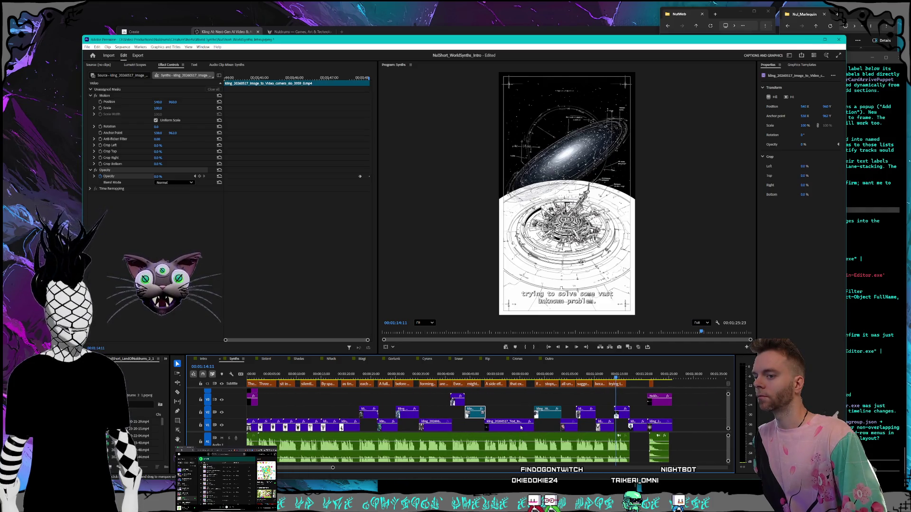
{"action": "scroll", "coordinate": [520, 428], "scroll_direction": "up", "scroll_amount": 2}
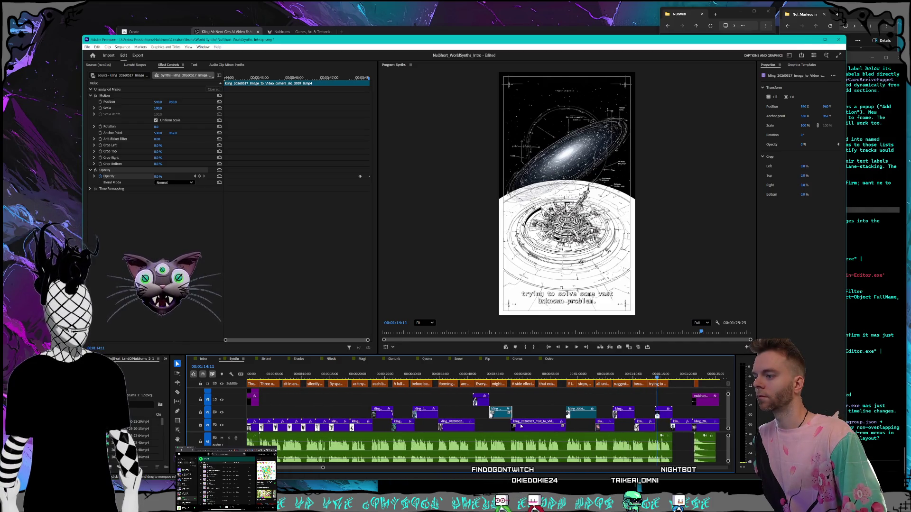
{"action": "left_click_drag", "start_coordinate": [359, 373], "coordinate": [249, 374]}
{"action": "key", "text": "space"}
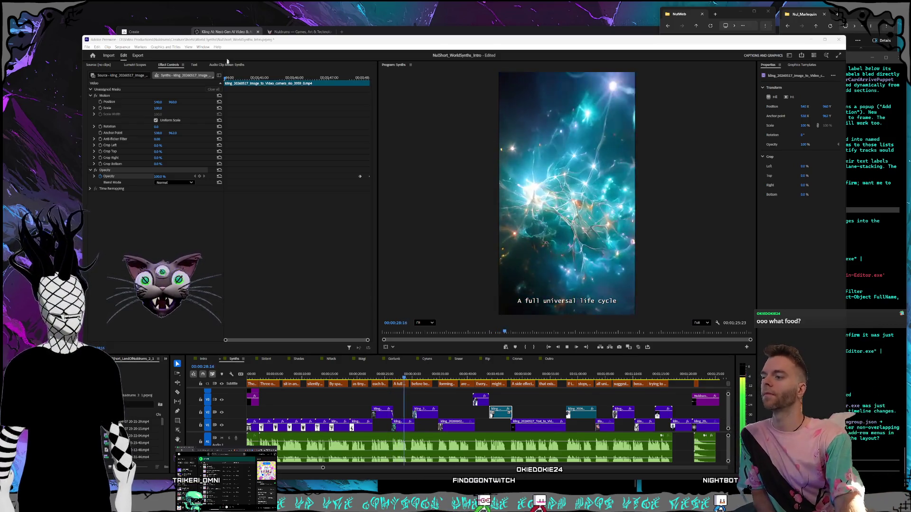
Step: Play the Synths short from about 20 seconds through to the Nuldrums logo ending
{"action": "left_click", "coordinate": [363, 375]}
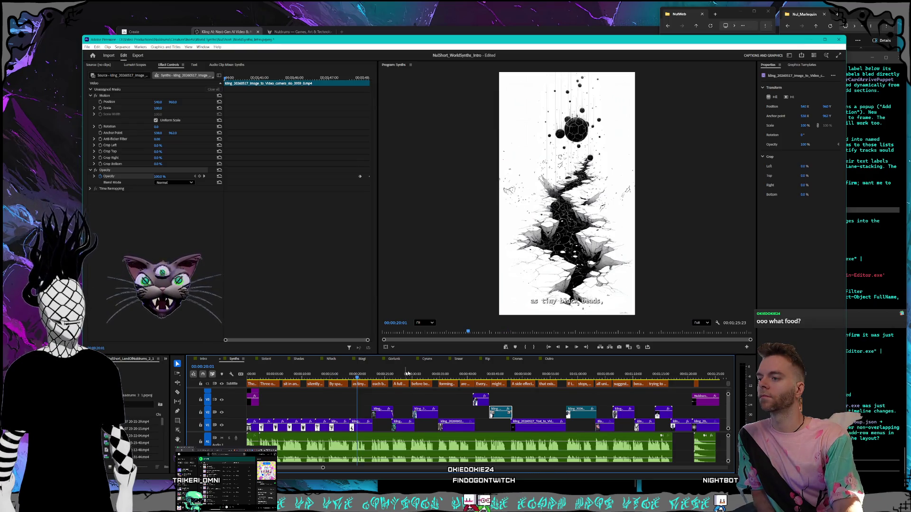
{"action": "left_click", "coordinate": [558, 347]}
{"action": "left_click", "coordinate": [567, 347]}
{"action": "left_click", "coordinate": [241, 13]}
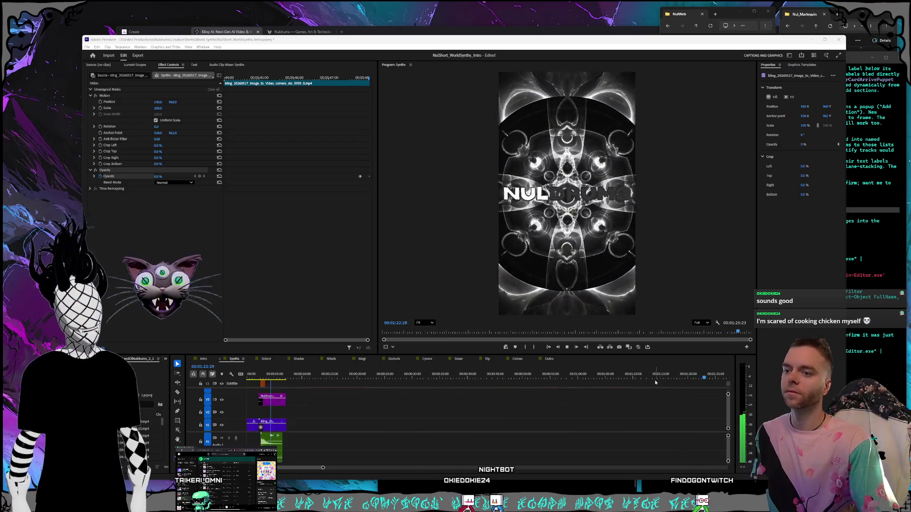
{"action": "left_click", "coordinate": [566, 347]}
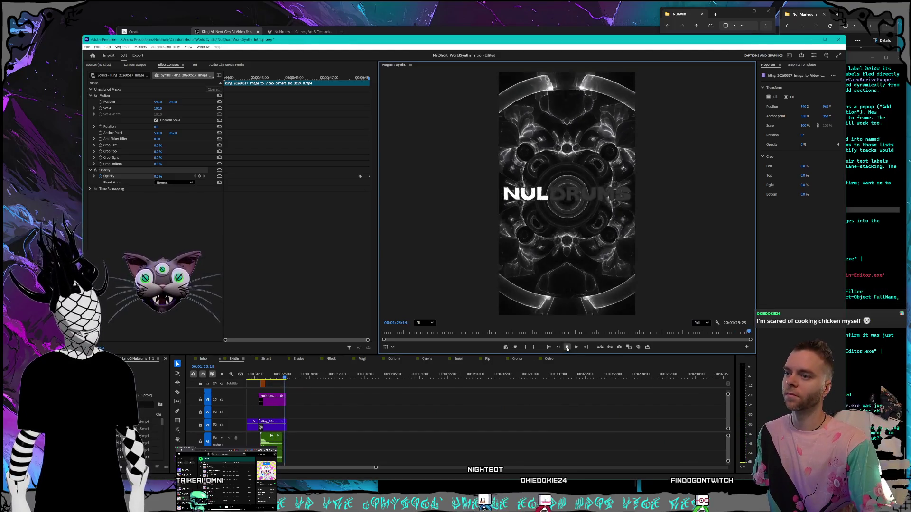
Step: Fit the whole Synths sequence in the timeline and switch to the Intro sequence
{"action": "left_click", "coordinate": [335, 463]}
{"action": "key", "text": "backslash"}
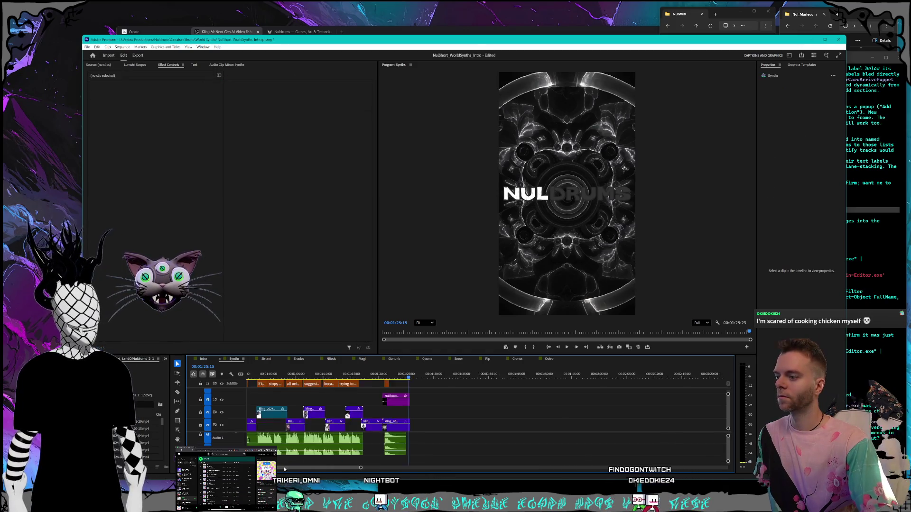
{"action": "left_click", "coordinate": [205, 359]}
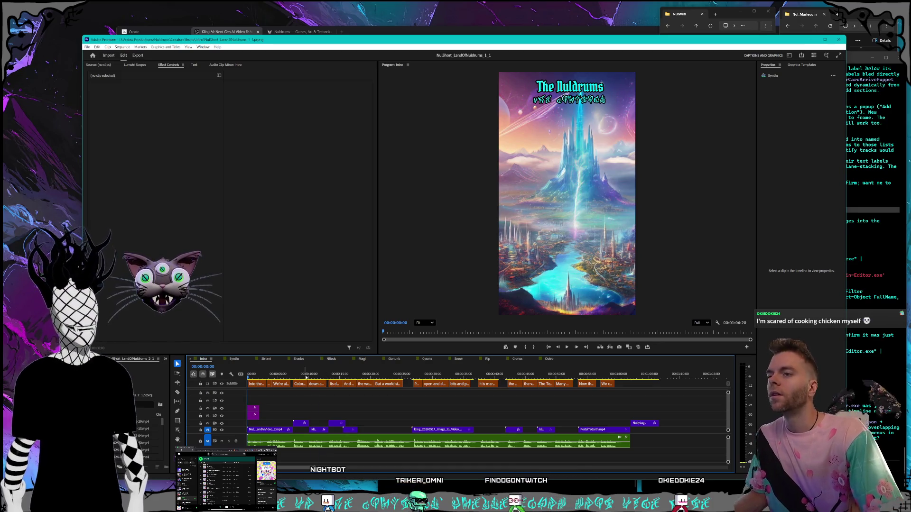
Step: Play the Intro sequence from the start, restarting from about 7 seconds
{"action": "key", "text": "space"}
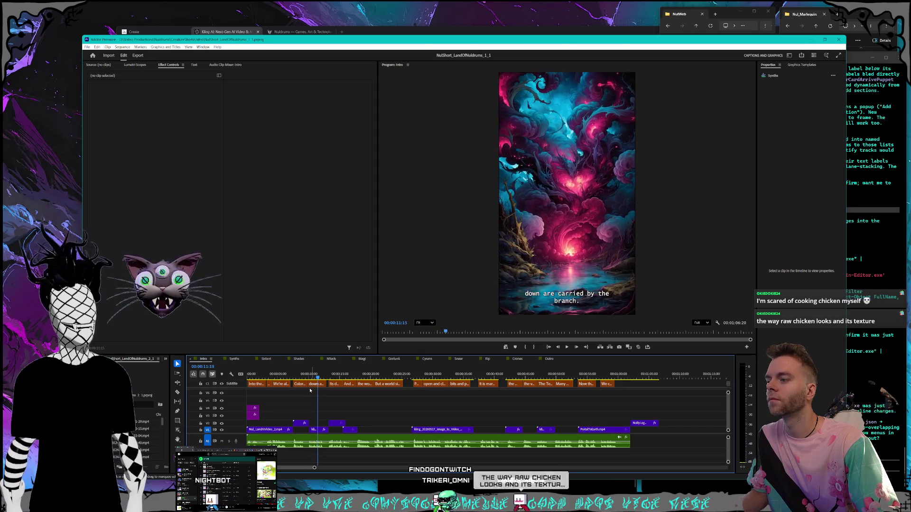
{"action": "left_click", "coordinate": [295, 376]}
{"action": "key", "text": "space"}
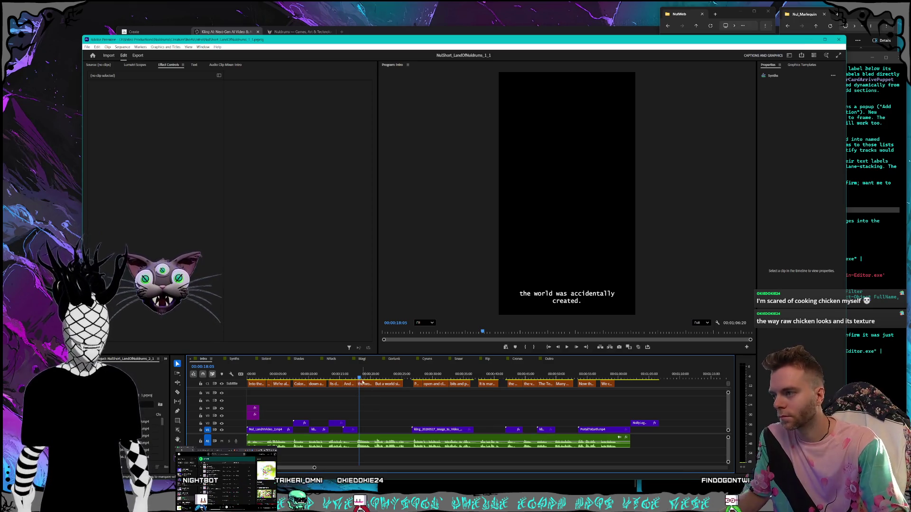
Step: Scrub from the city shot near 17 seconds to about 35 seconds, then bring up Midjourney's Create page
{"action": "left_click", "coordinate": [357, 378]}
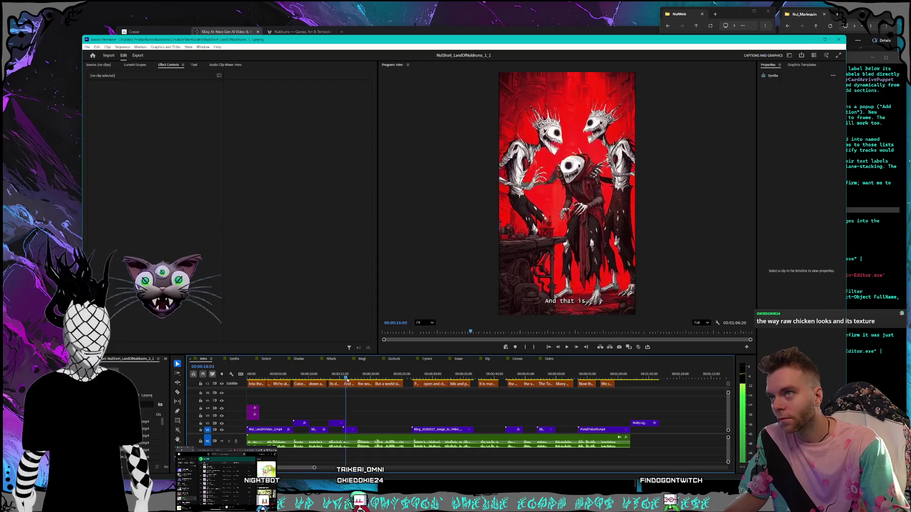
{"action": "left_click_drag", "start_coordinate": [357, 378], "coordinate": [416, 376]}
{"action": "left_click_drag", "start_coordinate": [419, 375], "coordinate": [542, 377]}
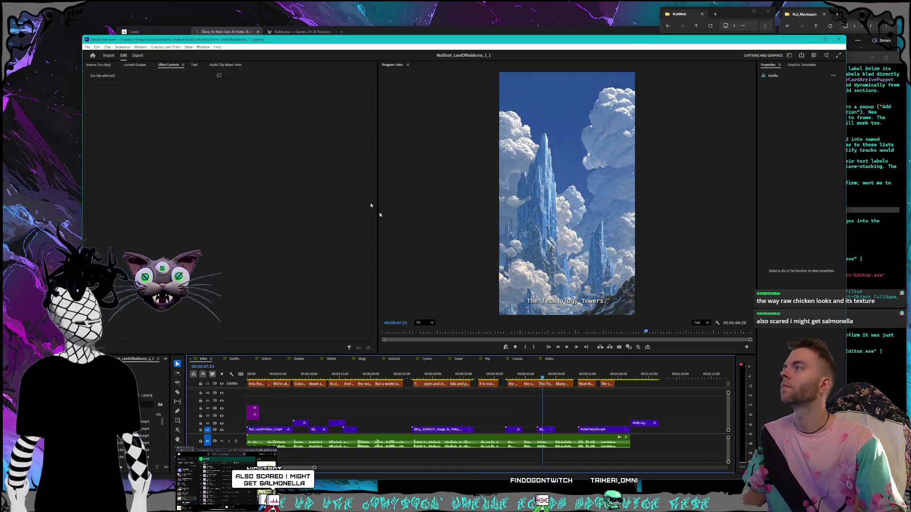
{"action": "key", "text": "alt+Tab"}
{"action": "left_click", "coordinate": [143, 32]}
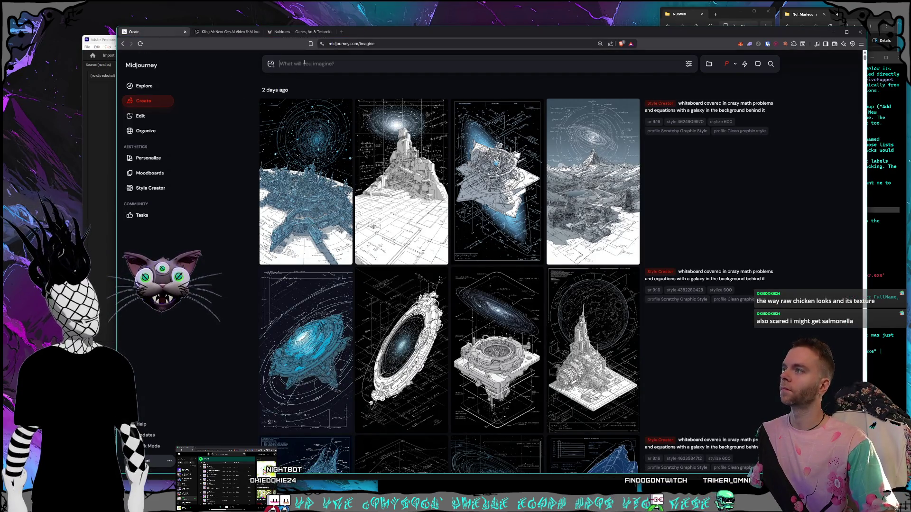
Step: Enter the prompt 'valley between purple mountains on one side and crystal towers on the other' and submit it
{"action": "type", "text": "valley between pur"}
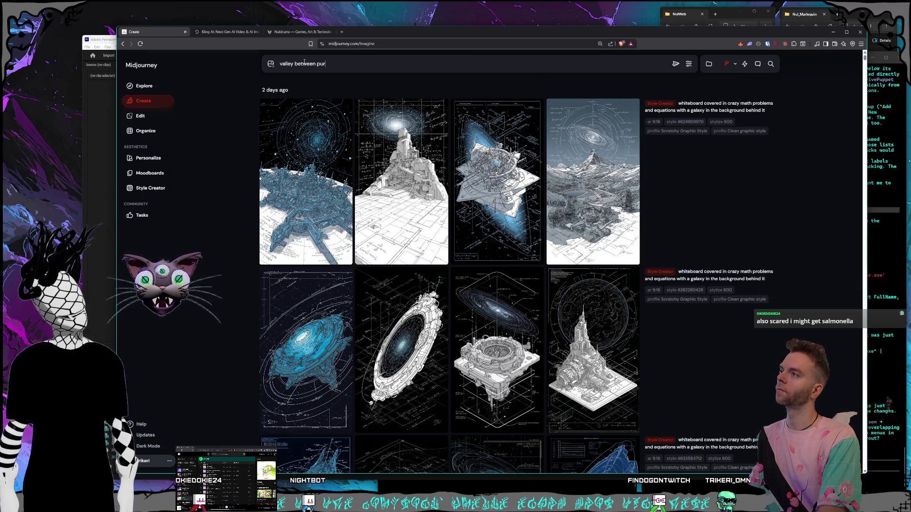
{"action": "type", "text": "ple mountains on"}
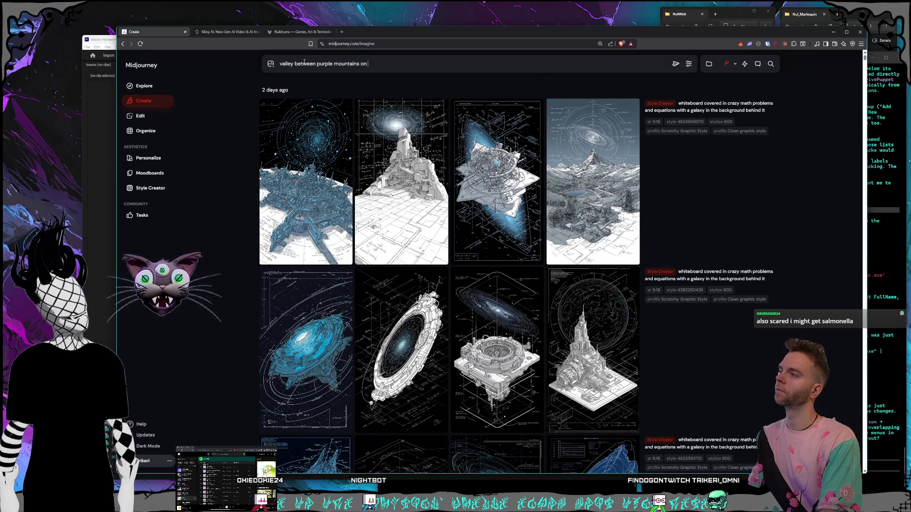
{"action": "type", "text": " one side and crsy"}
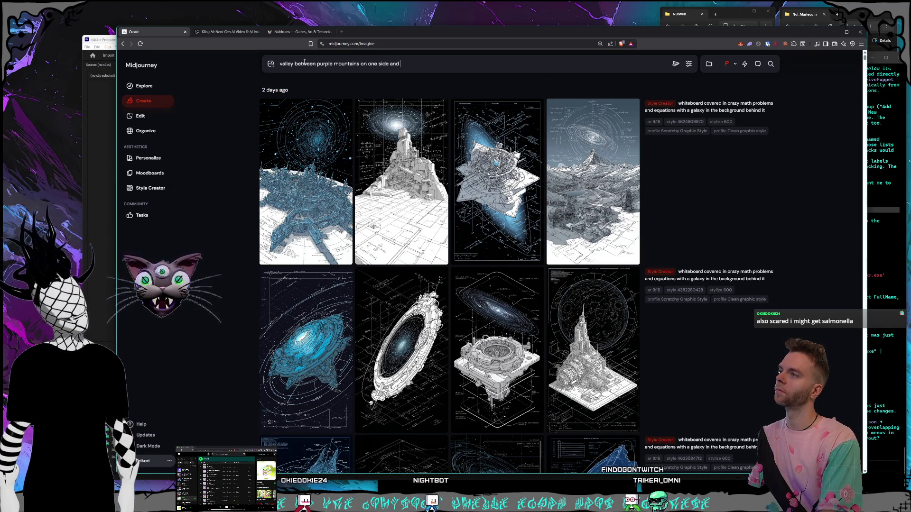
{"action": "key", "text": "BackSpace"}
{"action": "key", "text": "BackSpace"}
{"action": "type", "text": "yst"}
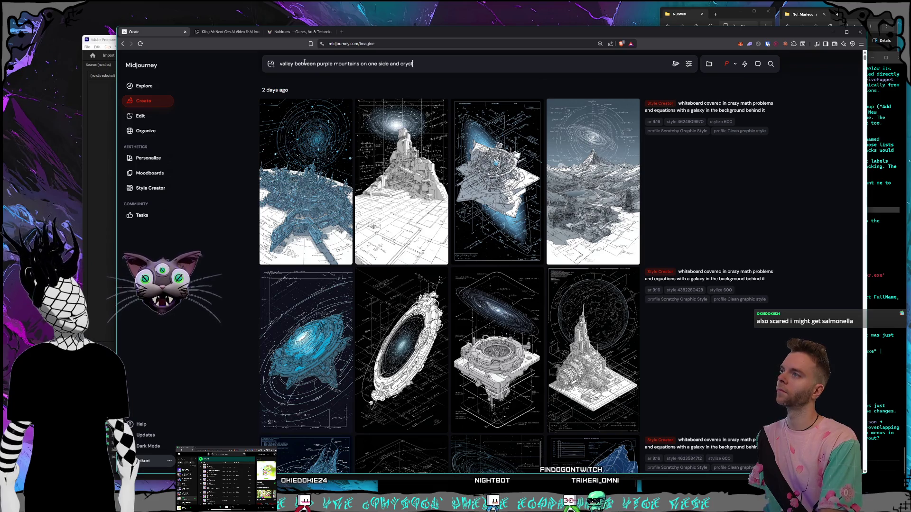
{"action": "type", "text": "al towers on the other"}
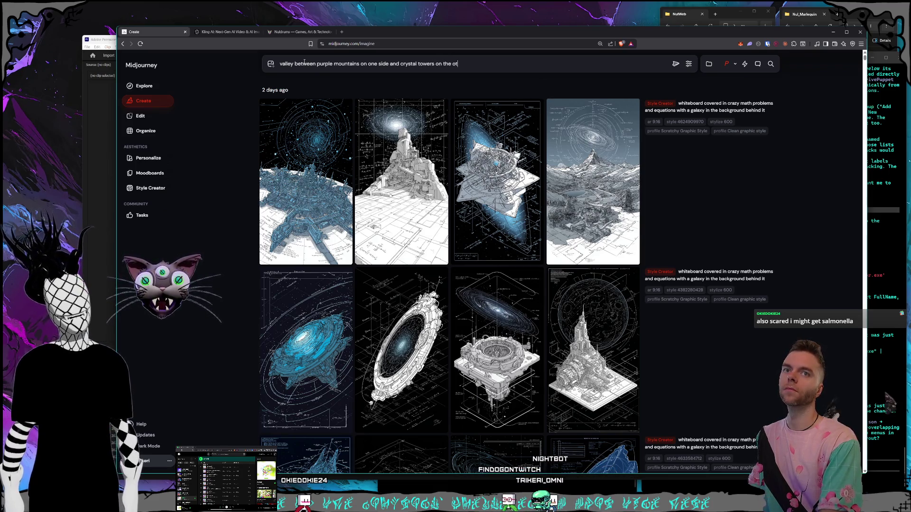
{"action": "left_click", "coordinate": [675, 64]}
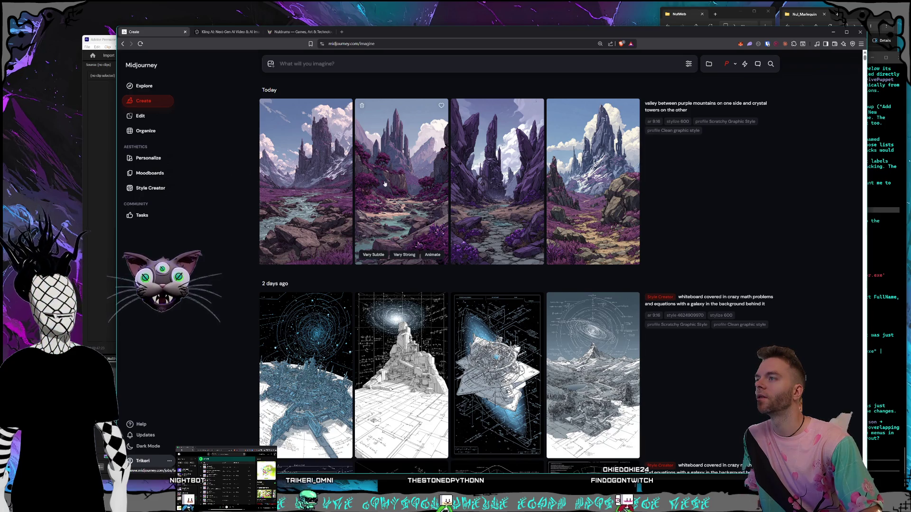
Step: View each of the four valley images at full size, from fourth to first, returning to the grid each time
{"action": "left_click", "coordinate": [583, 214]}
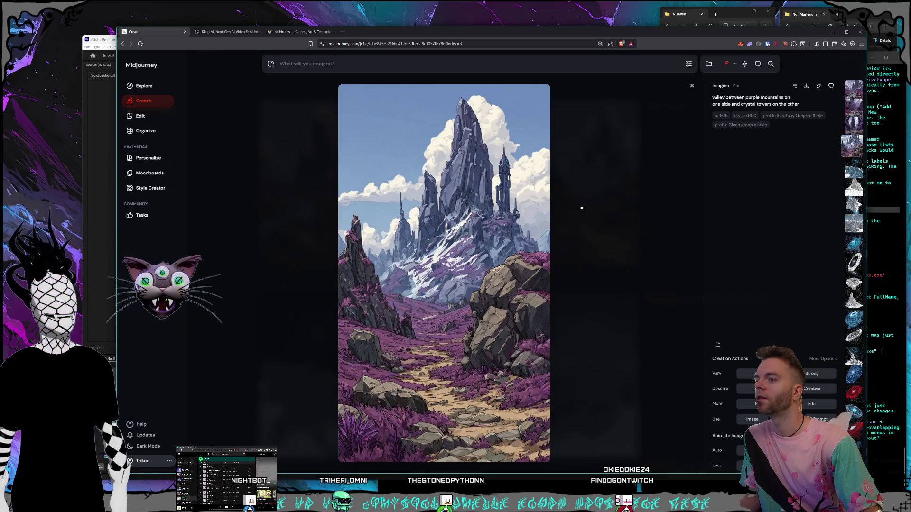
{"action": "left_click", "coordinate": [581, 208]}
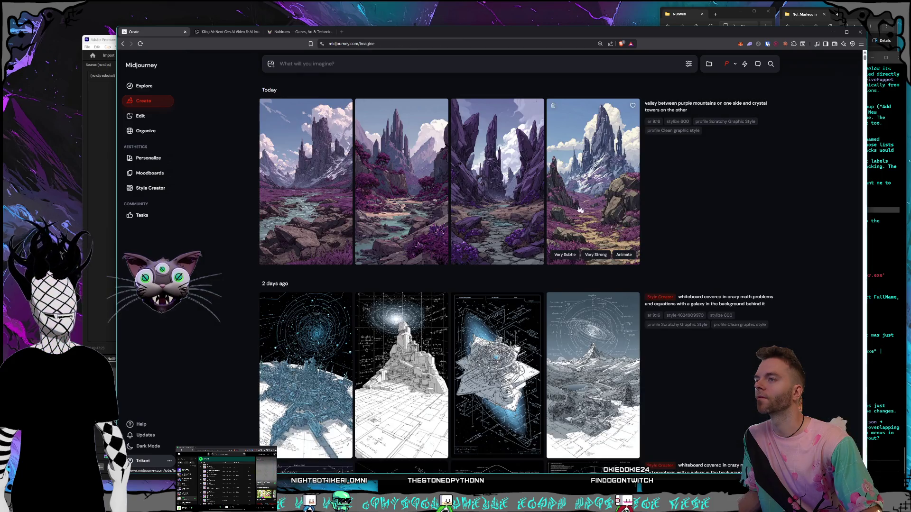
{"action": "left_click", "coordinate": [498, 199]}
{"action": "left_click", "coordinate": [610, 216]}
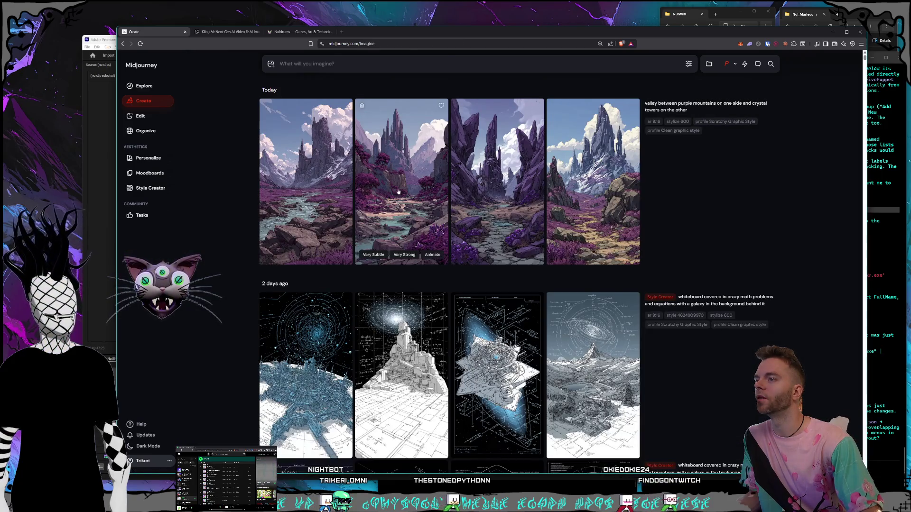
{"action": "left_click", "coordinate": [398, 188]}
{"action": "left_click", "coordinate": [613, 230]}
{"action": "left_click", "coordinate": [306, 199]}
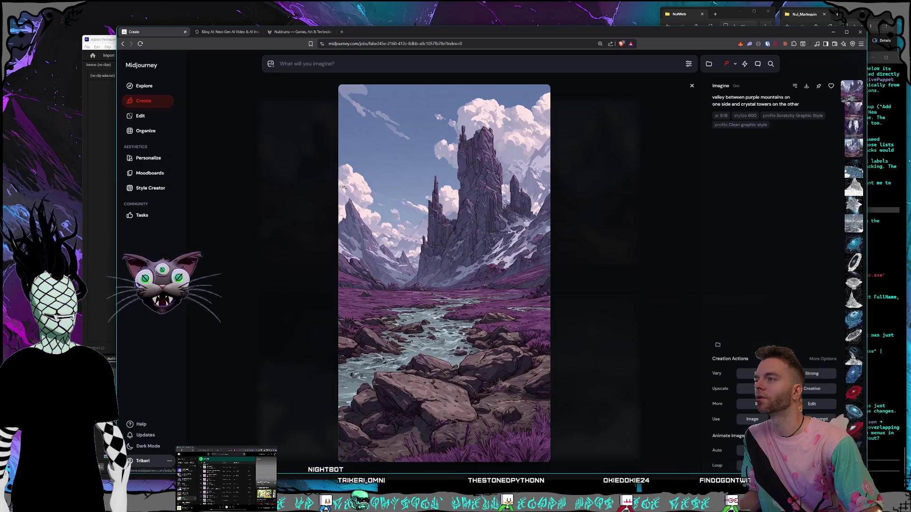
{"action": "left_click", "coordinate": [590, 240]}
Step: Take a second look at the first and second valley images, ending on the results grid
{"action": "left_click", "coordinate": [332, 199]}
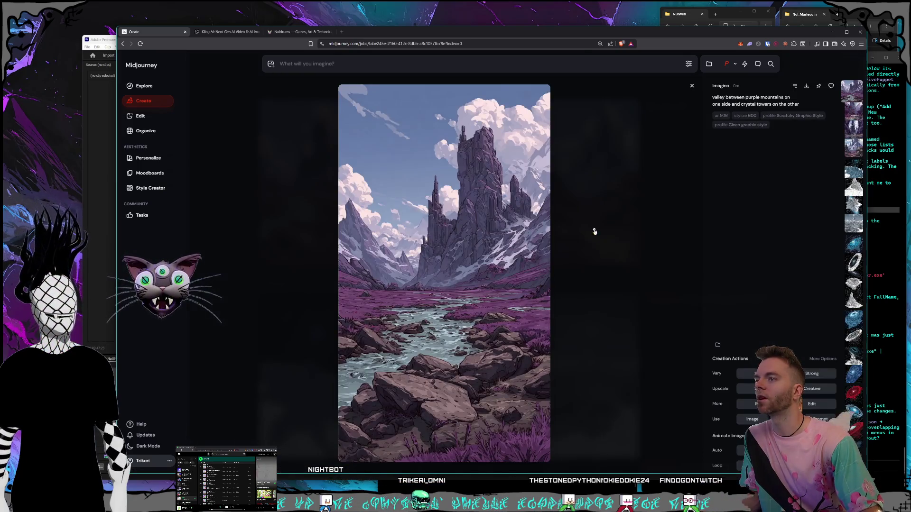
{"action": "left_click", "coordinate": [593, 228]}
{"action": "left_click", "coordinate": [398, 199]}
{"action": "left_click", "coordinate": [623, 234]}
{"action": "left_click", "coordinate": [625, 230]}
{"action": "left_click", "coordinate": [628, 228]}
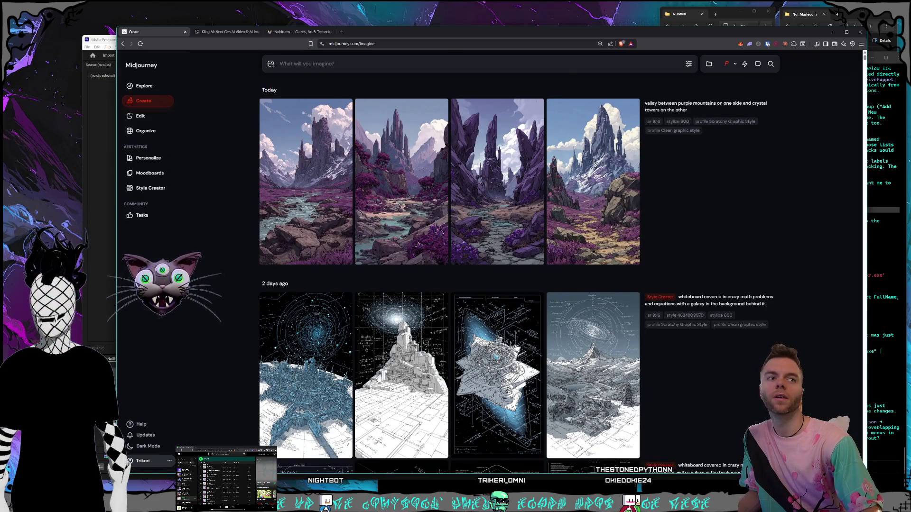
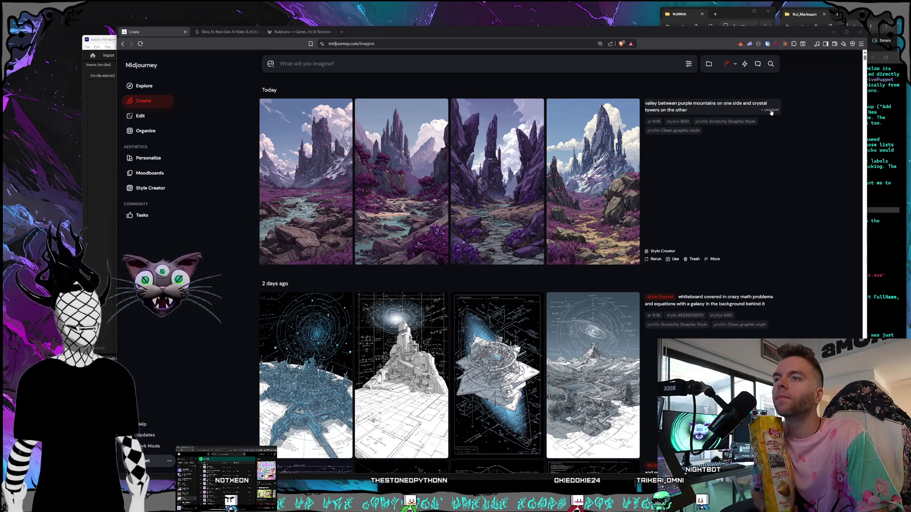
Step: Reuse the purple-mountains valley prompt, replace the selected wording with 'eye view', and submit it
{"action": "left_click", "coordinate": [764, 106]}
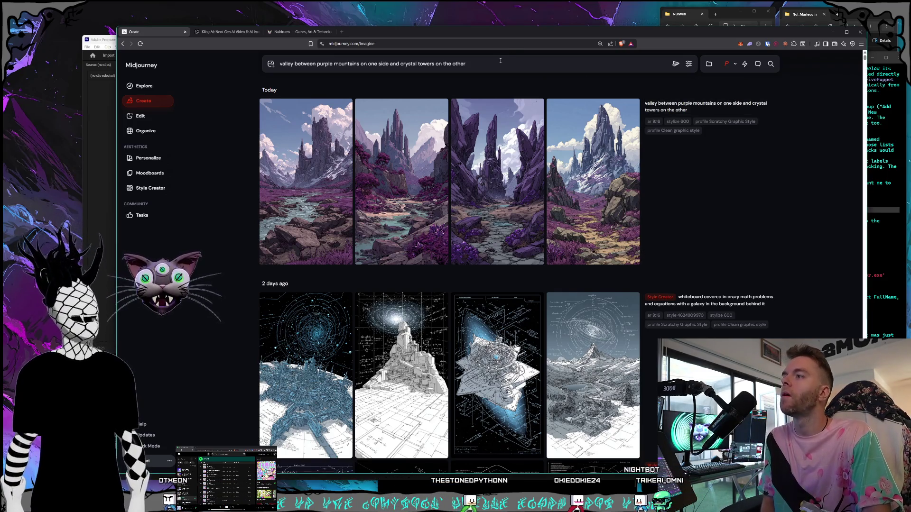
{"action": "left_click_drag", "start_coordinate": [493, 64], "coordinate": [321, 67]}
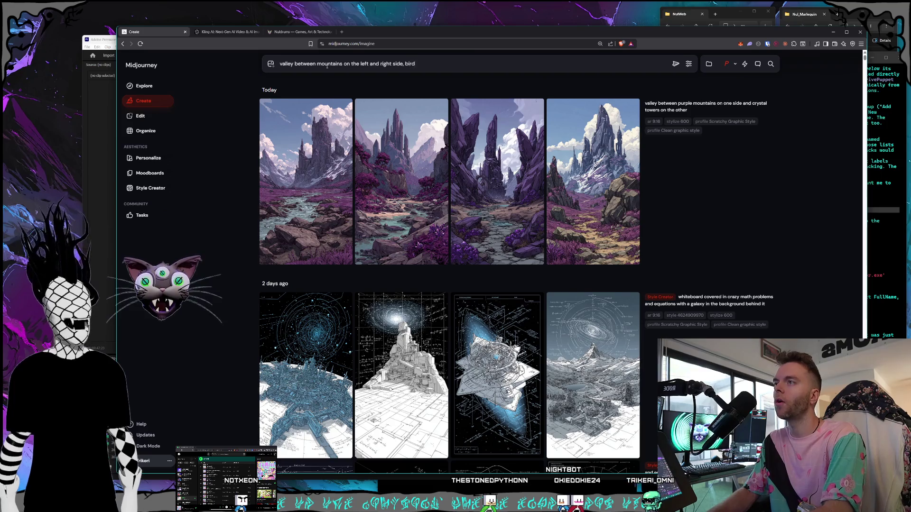
{"action": "type", "text": "eye view"}
{"action": "key", "text": "Return"}
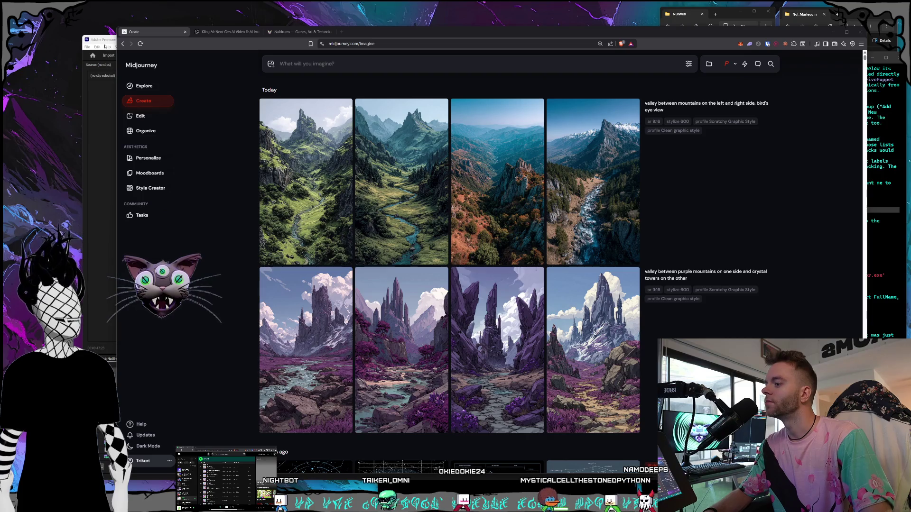
Step: Inspect the first bird's-eye valley image full size, then reuse the purple-mountains-and-crystal-towers prompt
{"action": "double_click", "coordinate": [389, 35]}
{"action": "left_click", "coordinate": [328, 156]}
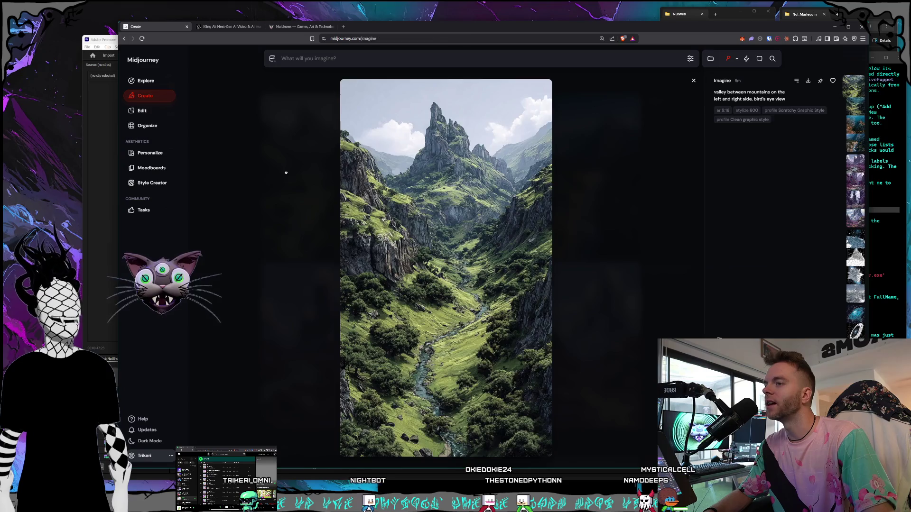
{"action": "left_click", "coordinate": [286, 172]}
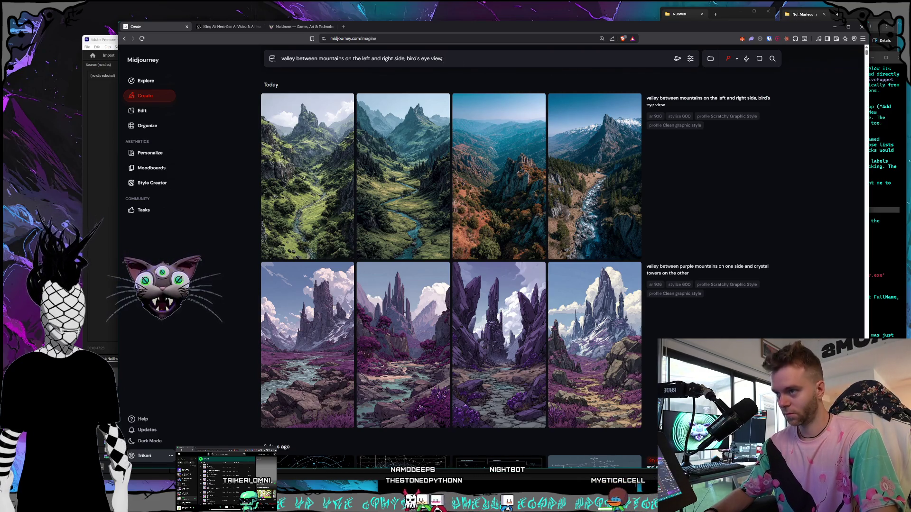
{"action": "left_click", "coordinate": [774, 274]}
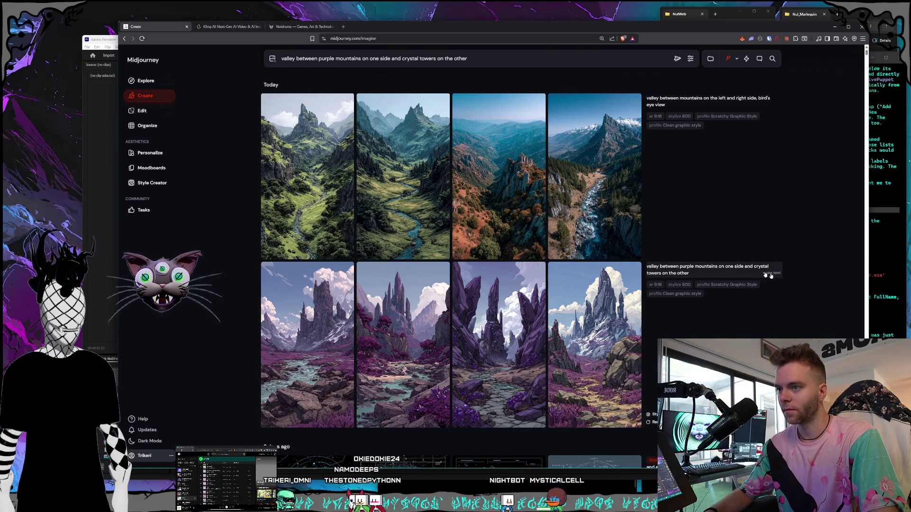
{"action": "left_click", "coordinate": [403, 58]}
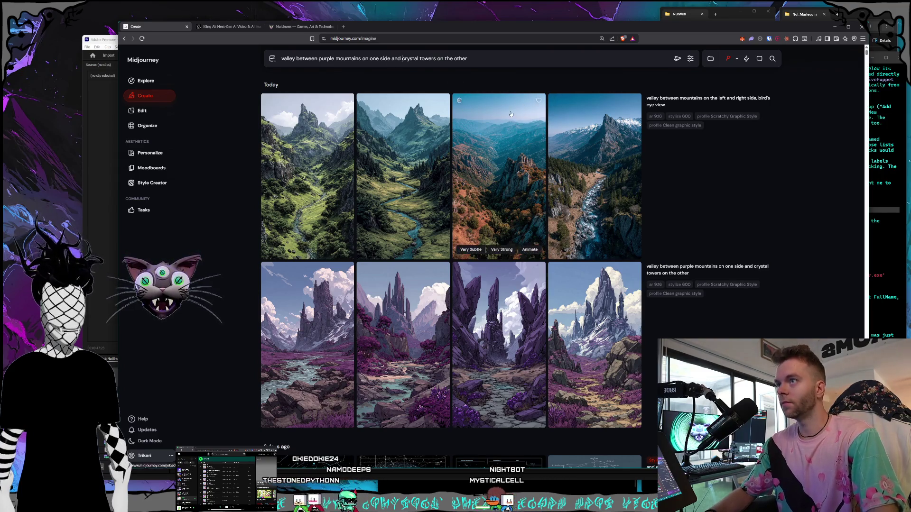
Step: Edit the prompt toward left-side purple mountains and blue crystal towers by typing 'blue he left side'
{"action": "type", "text": "blue"}
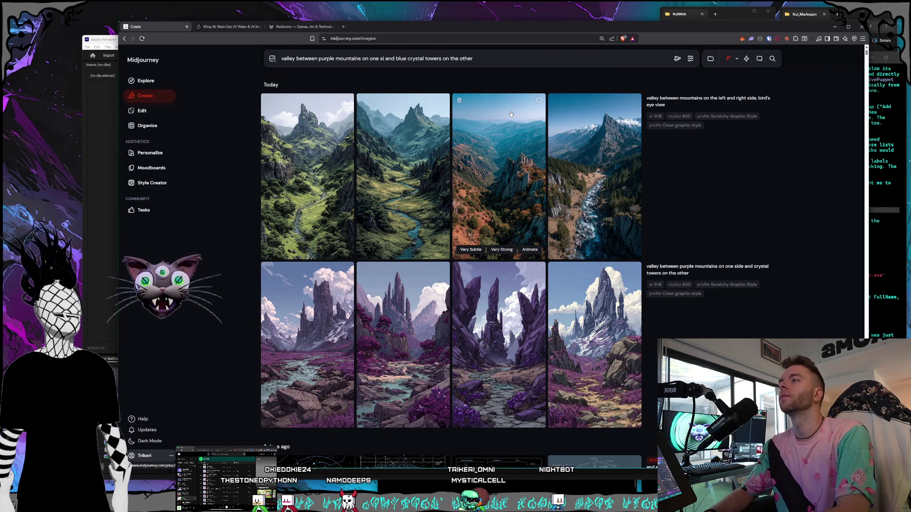
{"action": "type", "text": " he left side,"}
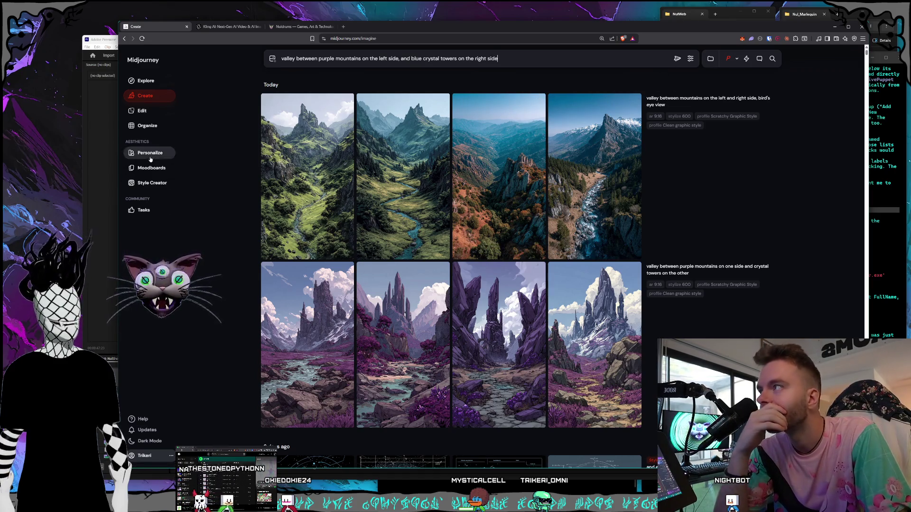
Step: Start a Style Creator session with the current valley prompt and scroll through the candidate style images
{"action": "left_click", "coordinate": [154, 184]}
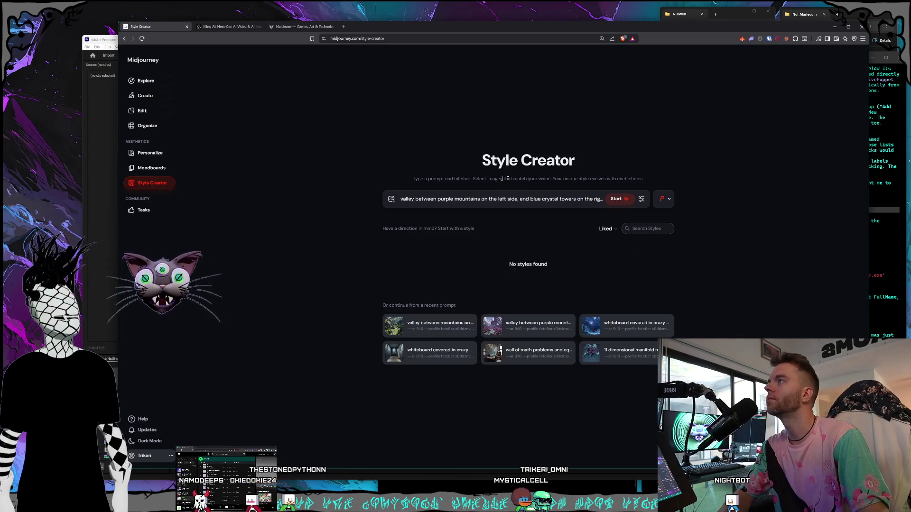
{"action": "left_click", "coordinate": [616, 199]}
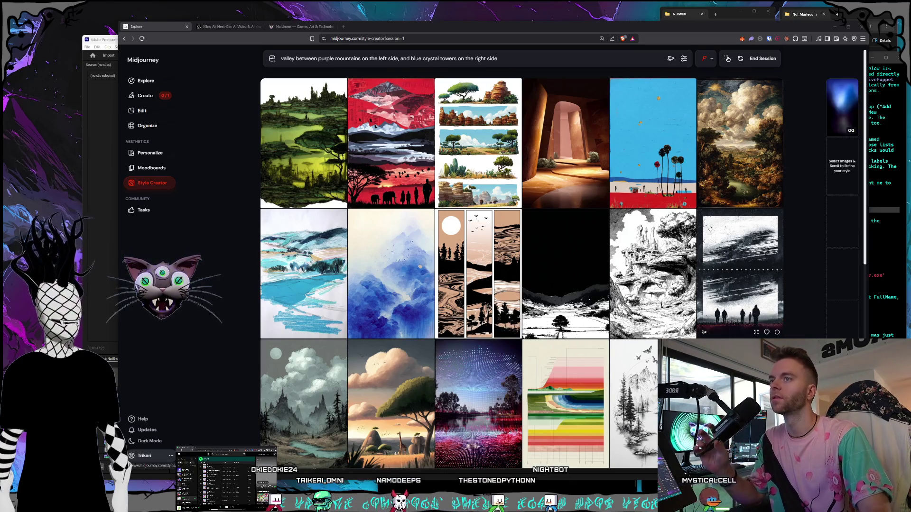
{"action": "scroll", "coordinate": [617, 180], "scroll_direction": "down", "scroll_amount": 4}
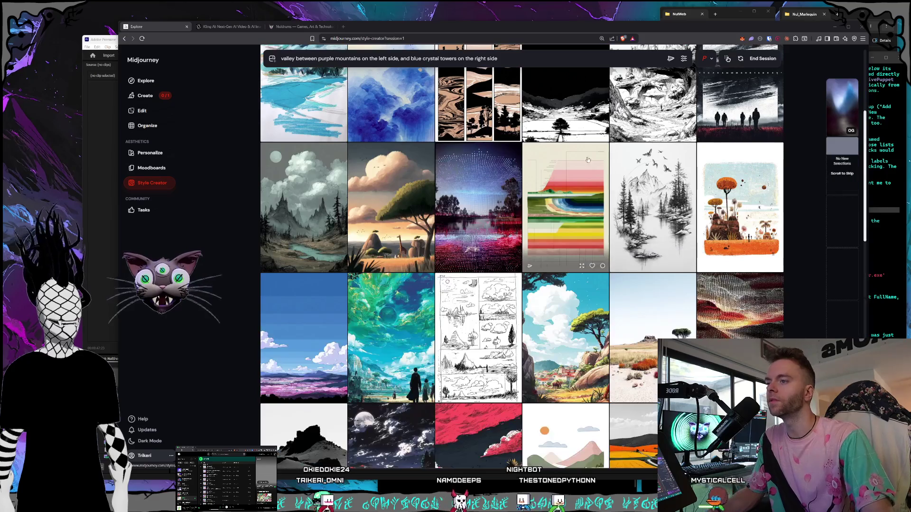